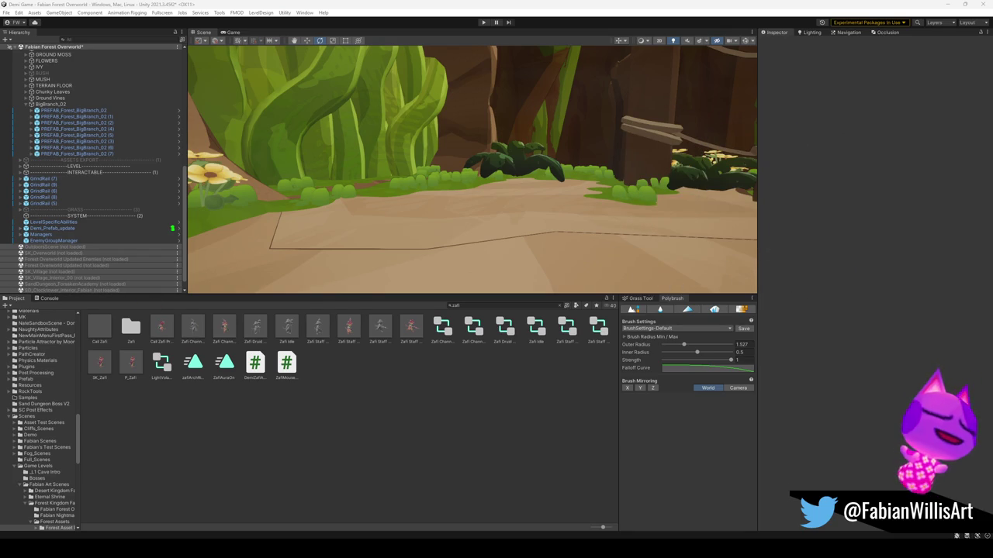
Orbit Unity's Scene view around the forest rope bridge, then minimize Unity to show Blender.
mouse_move(481, 224)
mouse_down()
mouse_move(443, 199)
mouse_move(393, 192)
mouse_move(421, 212)
mouse_move(388, 184)
mouse_move(406, 194)
mouse_move(350, 194)
mouse_move(417, 127)
mouse_move(476, 257)
mouse_move(643, 222)
mouse_move(716, 228)
mouse_move(560, 185)
mouse_move(638, 204)
mouse_move(581, 228)
mouse_move(605, 249)
mouse_move(560, 220)
mouse_move(558, 205)
mouse_move(399, 212)
mouse_move(439, 235)
mouse_move(498, 242)
mouse_up()
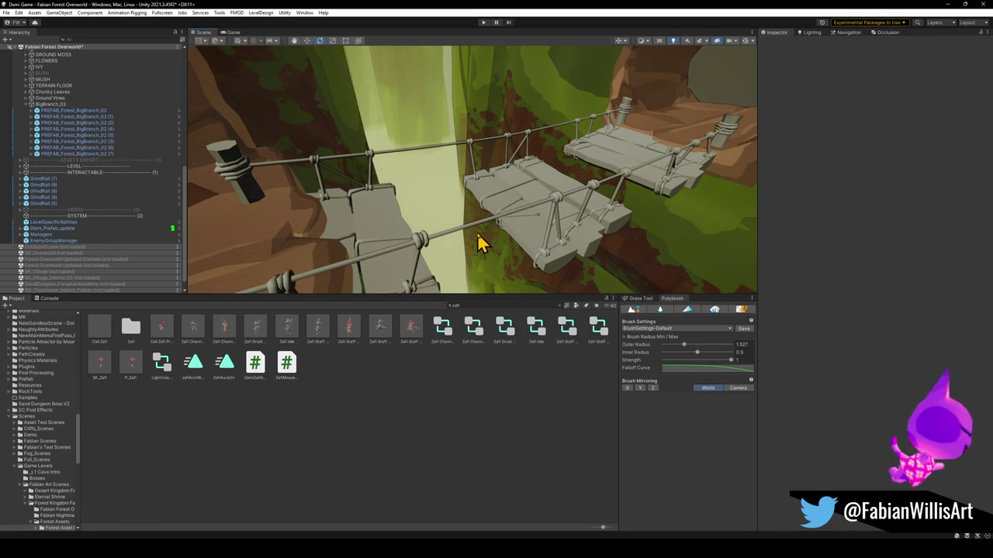
mouse_move(462, 213)
mouse_down()
mouse_move(476, 214)
mouse_move(377, 210)
mouse_move(311, 222)
mouse_move(393, 193)
mouse_move(392, 207)
mouse_move(482, 198)
mouse_up()
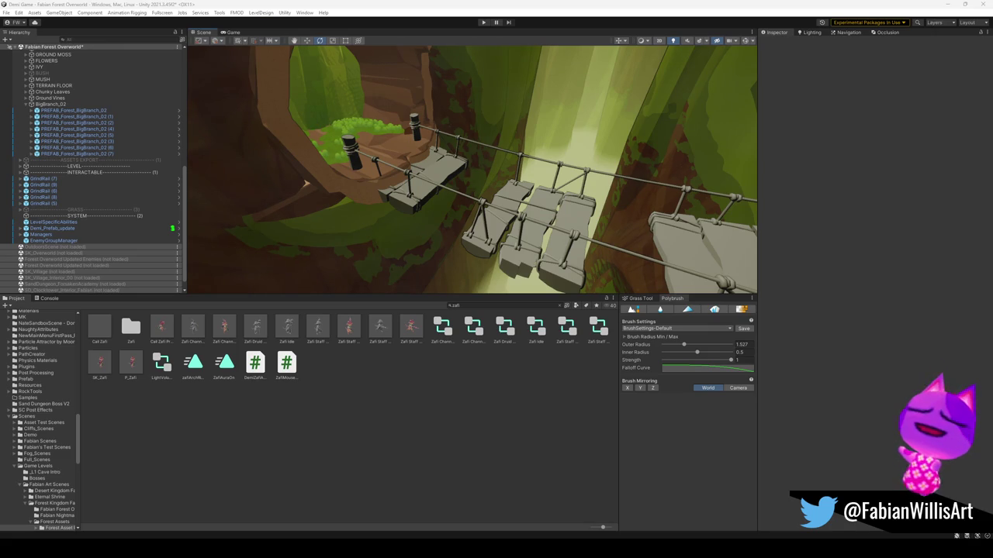
click(944, 4)
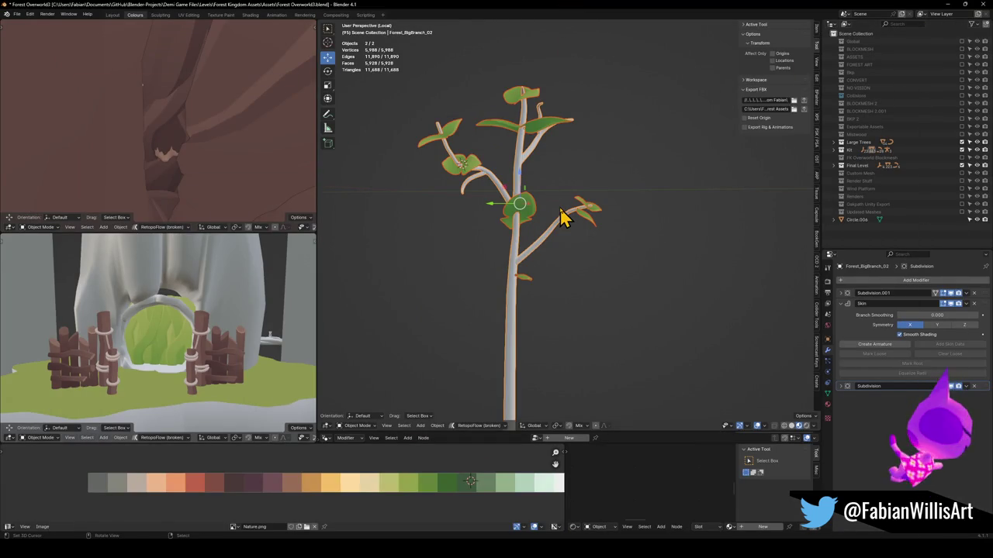
Leave Local view, fly to the bridge, select PREFAB_Forest_Bridge_00_1 and enter Edit Mode.
key(KP_Divide)
key(shift+grave)
key(w)
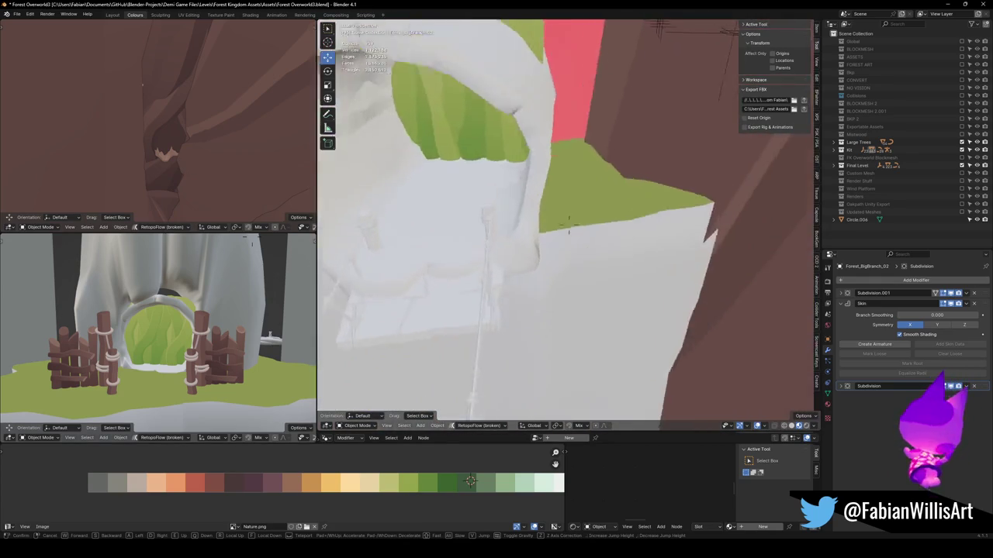
click(505, 226)
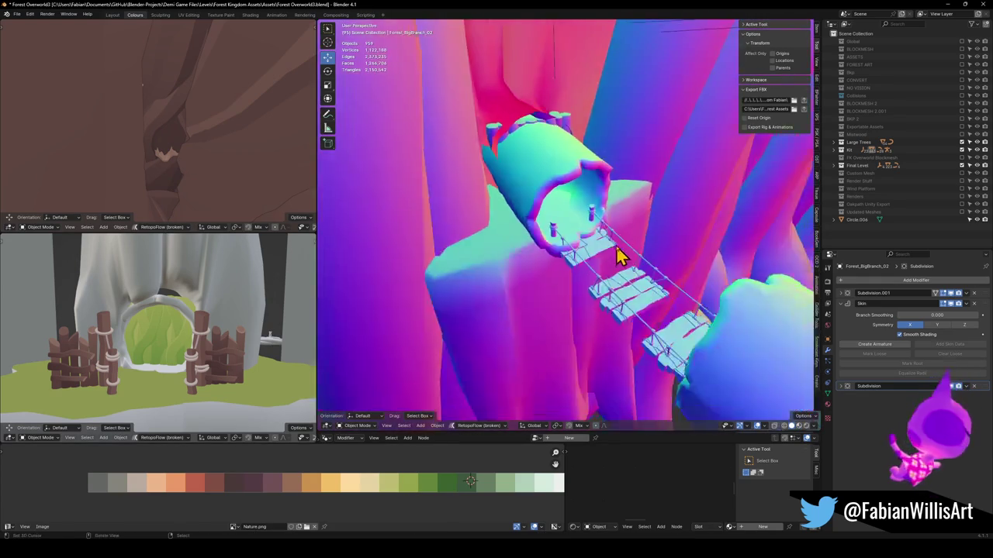
scroll(561, 255, up, 3)
click(592, 287)
scroll(613, 259, up, 4)
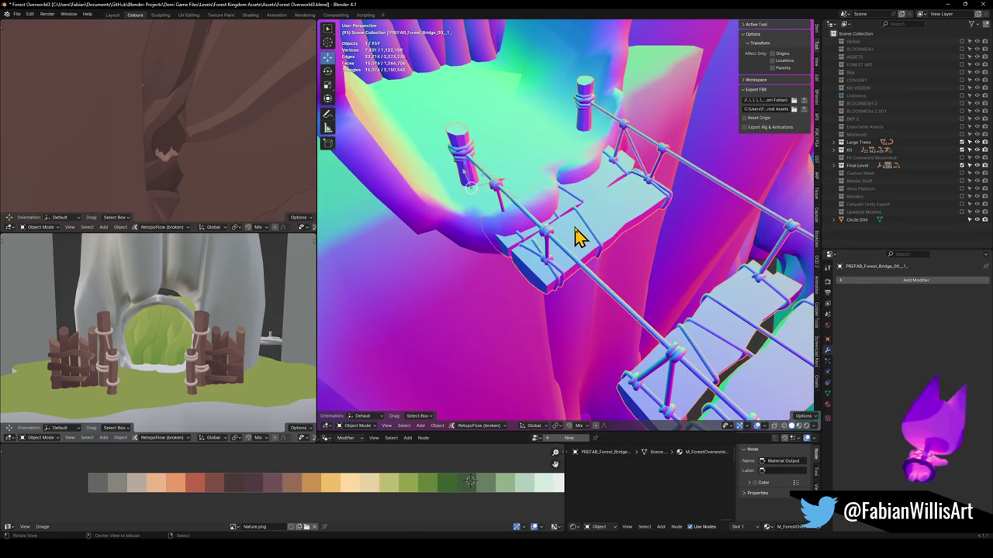
key(shift+grave)
key(Tab)
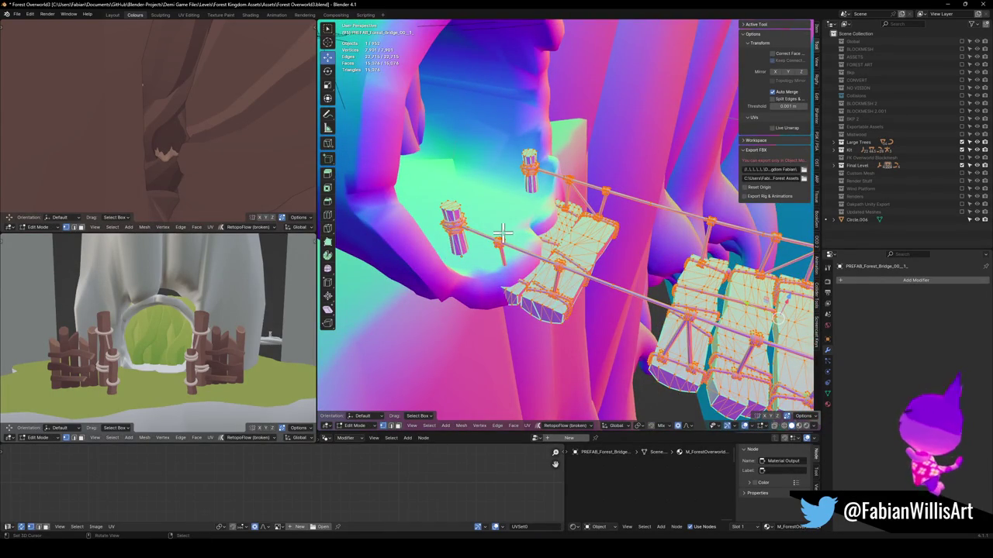
Select the post pieces at the bridge's far end with select-linked, hiding one temporarily.
key(alt+a)
key(l)
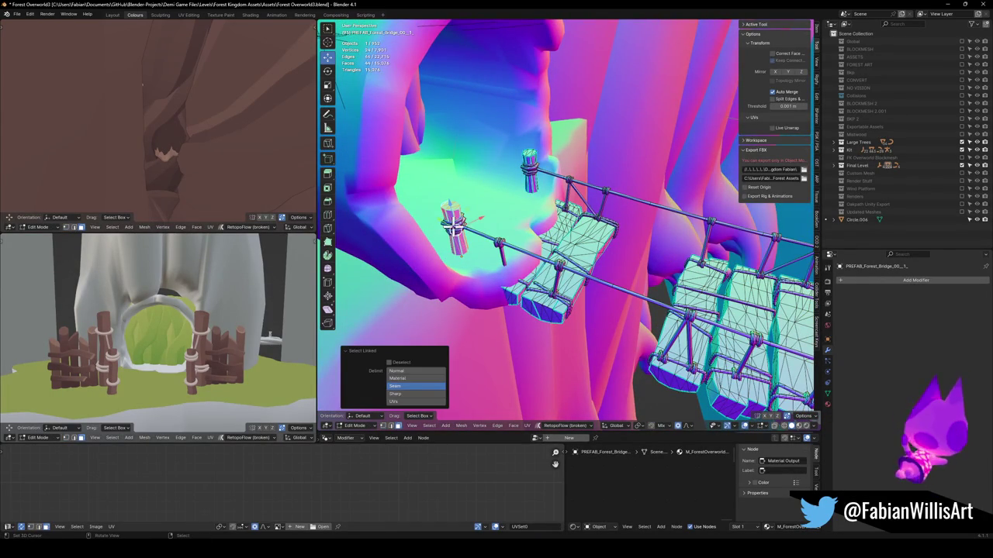
key(l)
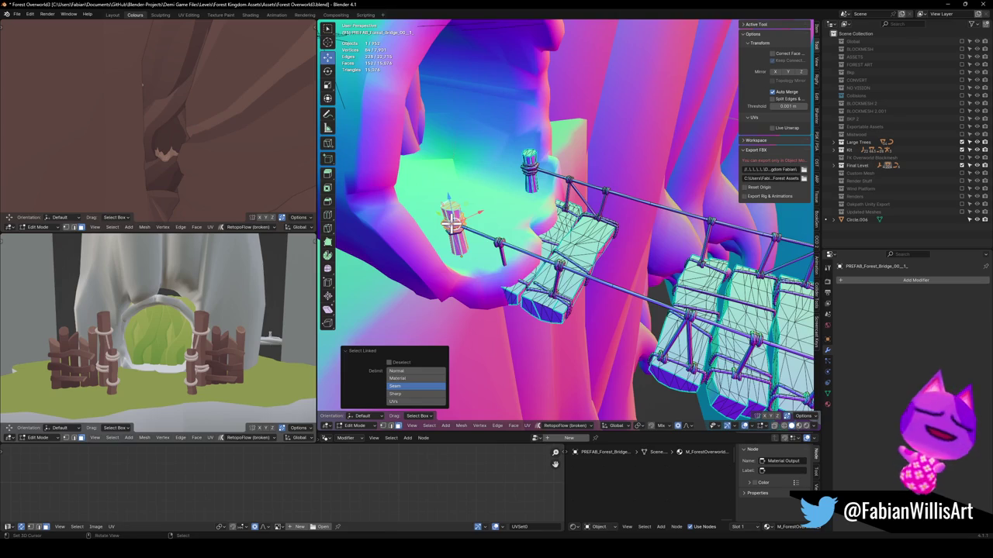
key(h)
mouse_move(456, 229)
mouse_down()
mouse_move(526, 224)
mouse_move(574, 238)
mouse_up()
key(l)
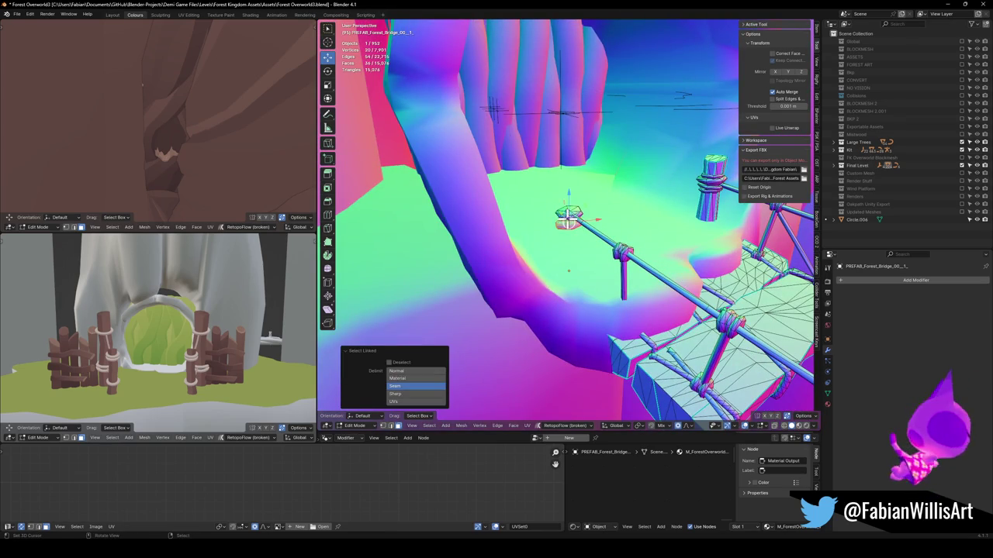
key(l)
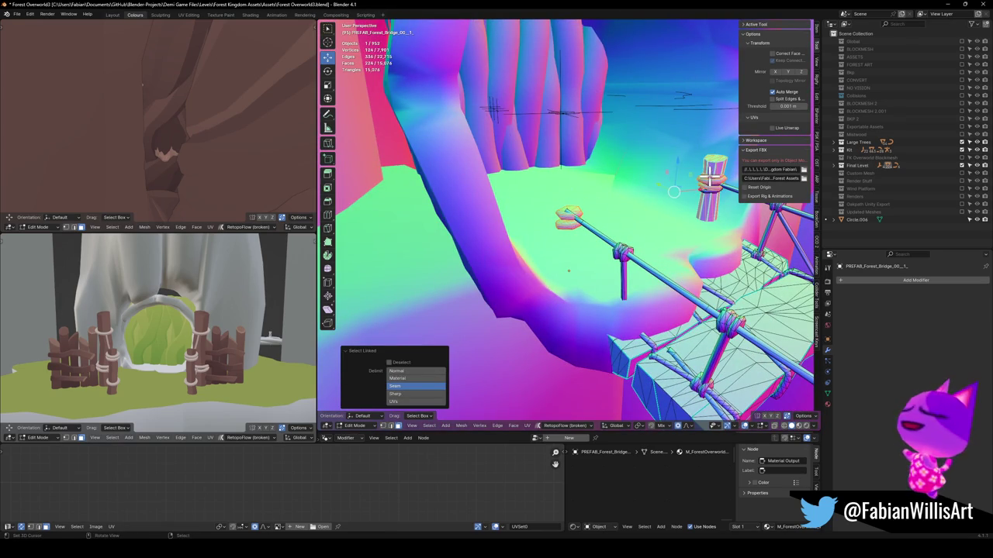
Delete the far-end post vertices and return the bridge to Object Mode.
right_click(703, 180)
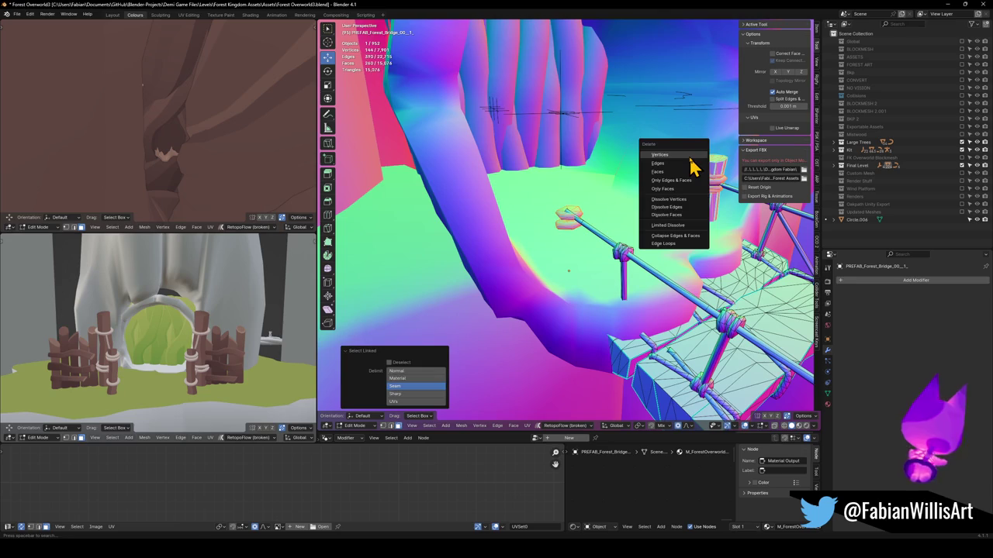
click(691, 160)
right_click(605, 196)
key(h)
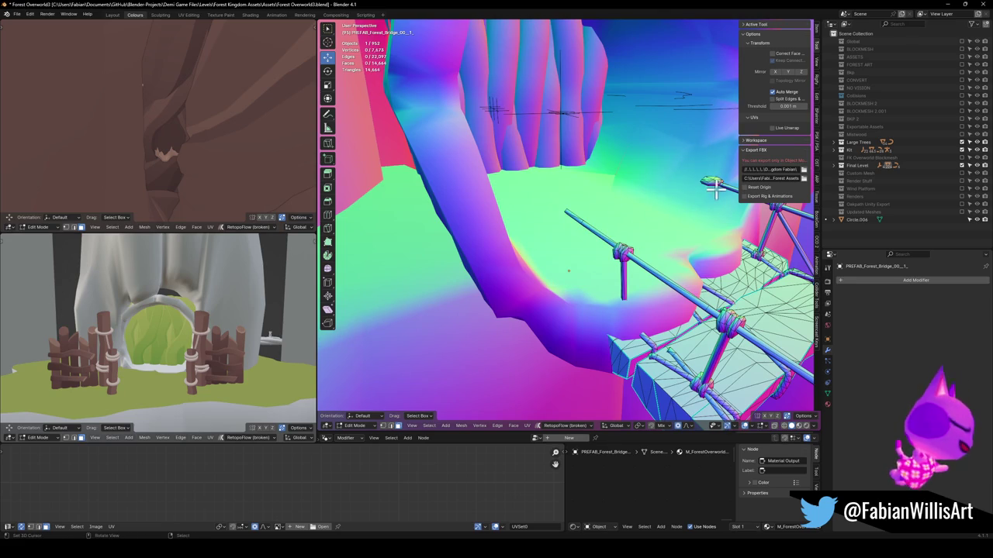
click(353, 426)
click(368, 356)
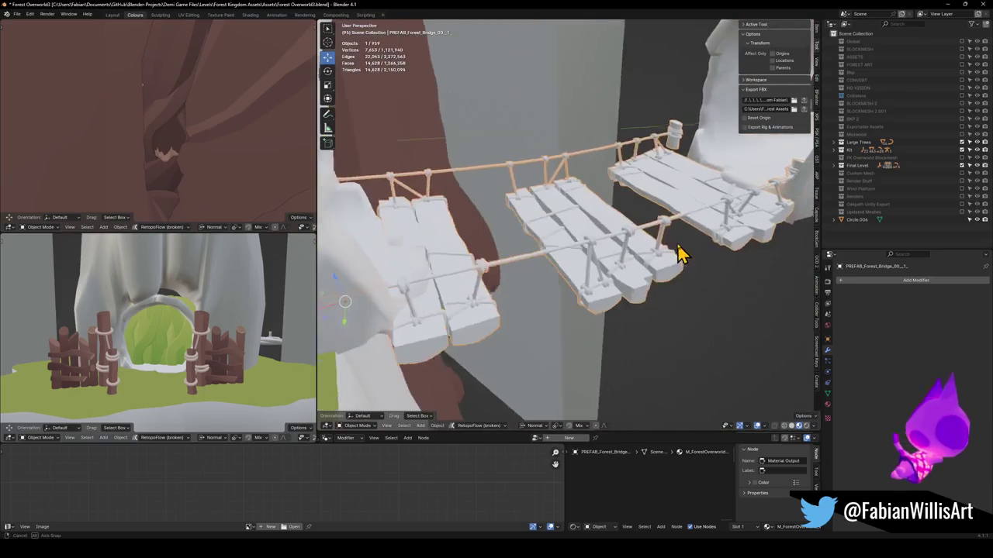
mouse_move(532, 226)
mouse_down()
mouse_move(594, 220)
mouse_move(481, 248)
mouse_move(395, 226)
mouse_move(514, 199)
mouse_up()
Move the rope bridge about 0.95 m along its Y axis.
scroll(520, 155, down, 5)
mouse_move(532, 163)
mouse_down()
mouse_move(559, 266)
mouse_move(563, 235)
mouse_move(532, 261)
mouse_move(563, 240)
mouse_move(532, 248)
mouse_move(578, 203)
mouse_move(598, 204)
mouse_move(598, 217)
mouse_up()
key(g)
key(y)
key(y)
click(547, 245)
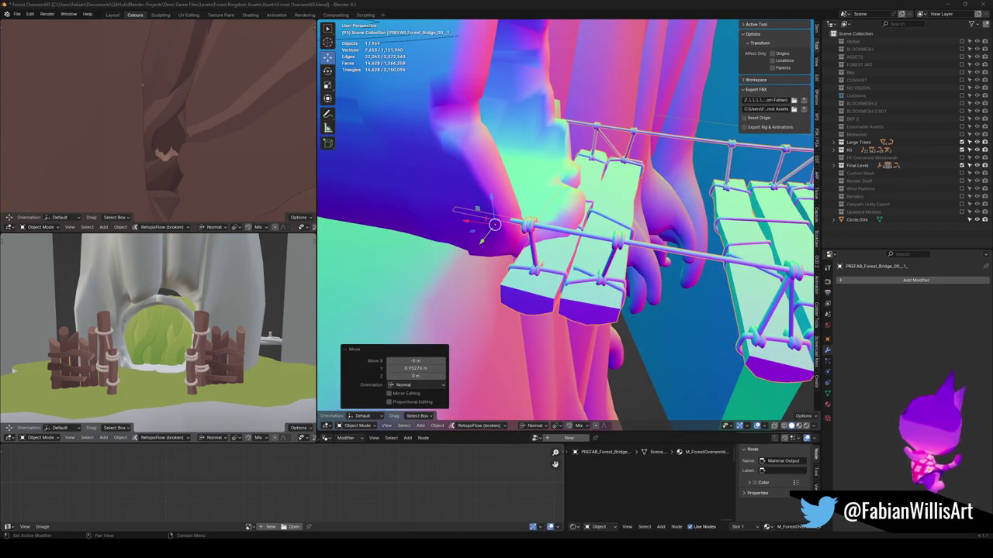
Shift the bridge about -1.16 m along X so its planks lead into the log tunnel.
mouse_move(677, 286)
mouse_down()
mouse_move(603, 284)
mouse_move(636, 256)
mouse_move(670, 251)
mouse_move(575, 301)
mouse_move(602, 305)
mouse_up()
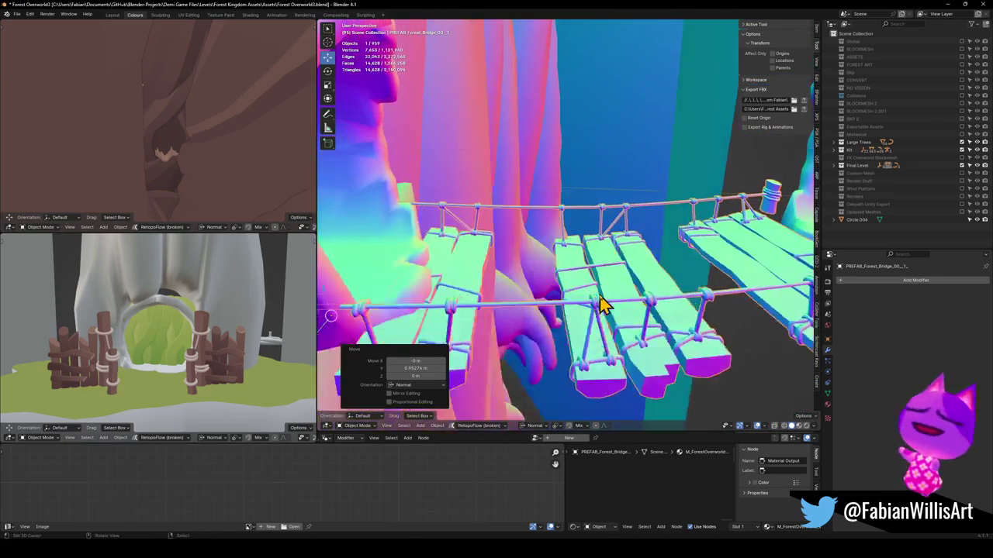
key(g)
key(z)
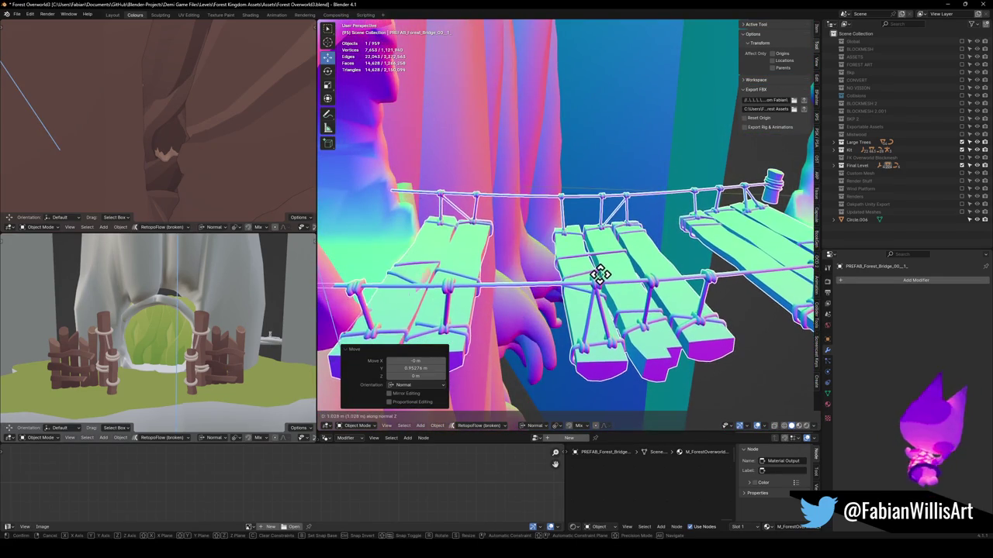
key(x)
key(x)
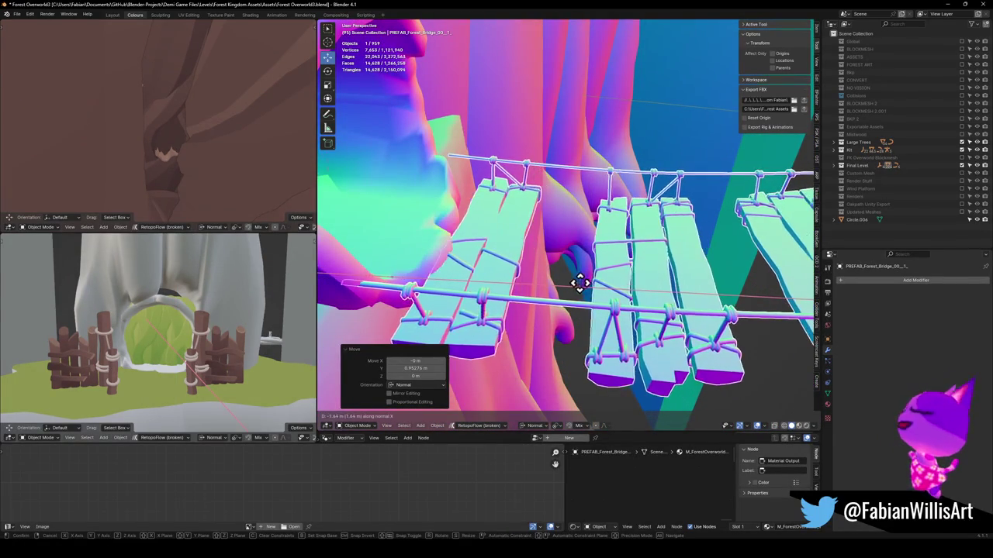
key(z)
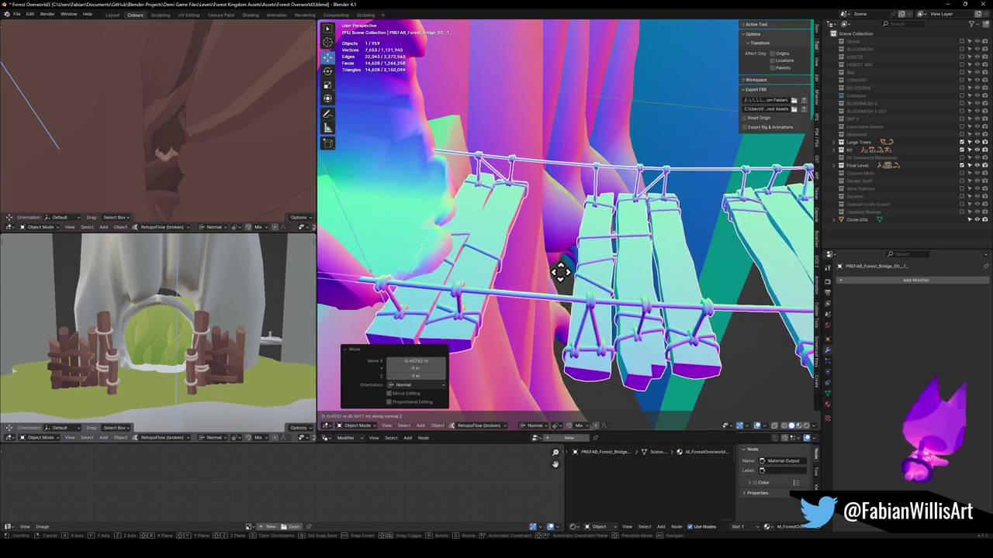
key(x)
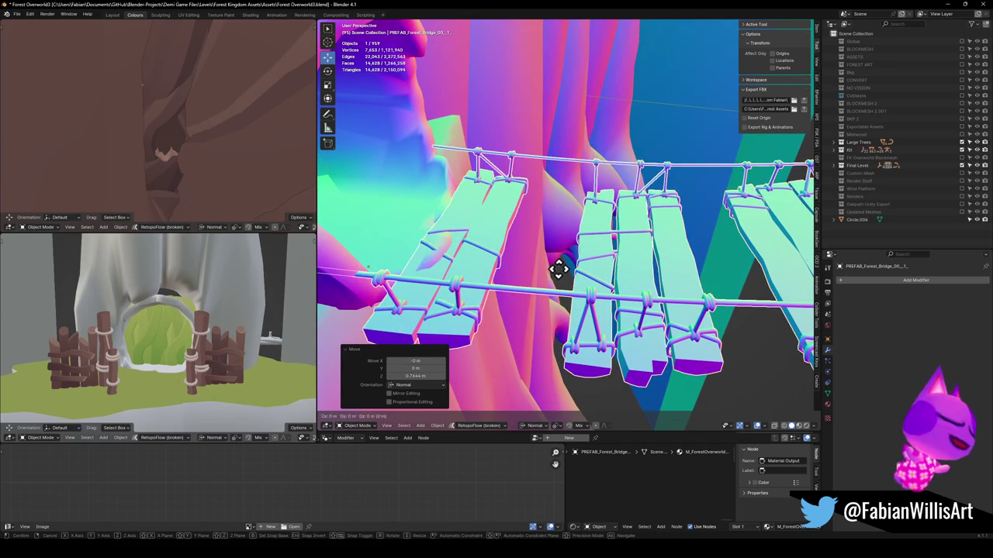
click(535, 276)
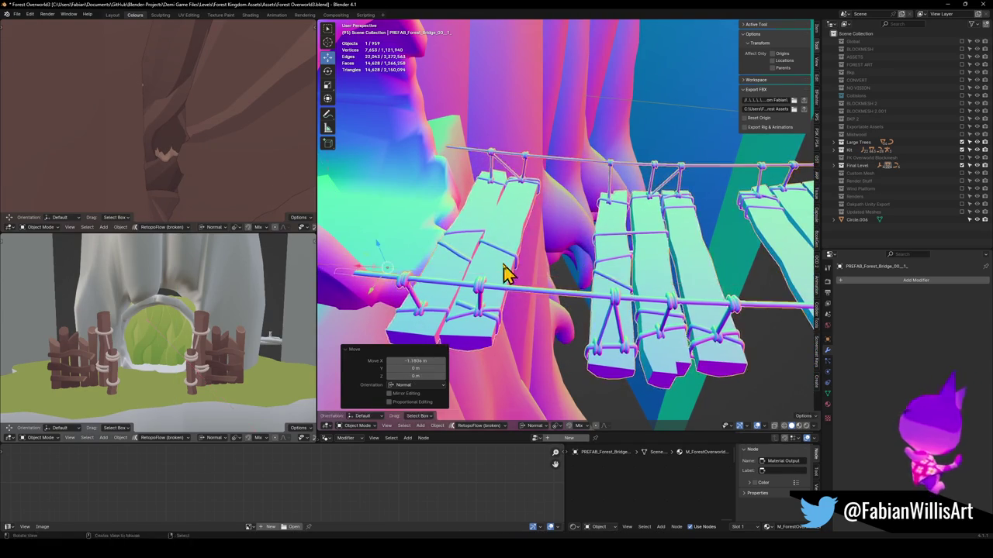
mouse_move(570, 258)
mouse_down()
mouse_move(610, 240)
mouse_move(570, 271)
mouse_move(605, 288)
mouse_move(679, 295)
mouse_move(612, 251)
mouse_move(687, 261)
mouse_move(581, 272)
mouse_move(597, 286)
mouse_move(514, 273)
mouse_move(496, 80)
mouse_move(507, 124)
mouse_move(554, 184)
mouse_move(587, 173)
mouse_move(597, 188)
mouse_move(536, 166)
mouse_move(643, 143)
mouse_move(522, 159)
mouse_move(589, 151)
mouse_move(574, 184)
mouse_move(580, 178)
mouse_up()
click(516, 195)
Move the hollow log tunnel about 1.95 m along Y.
mouse_move(517, 195)
mouse_down()
mouse_move(554, 188)
mouse_move(574, 221)
mouse_up()
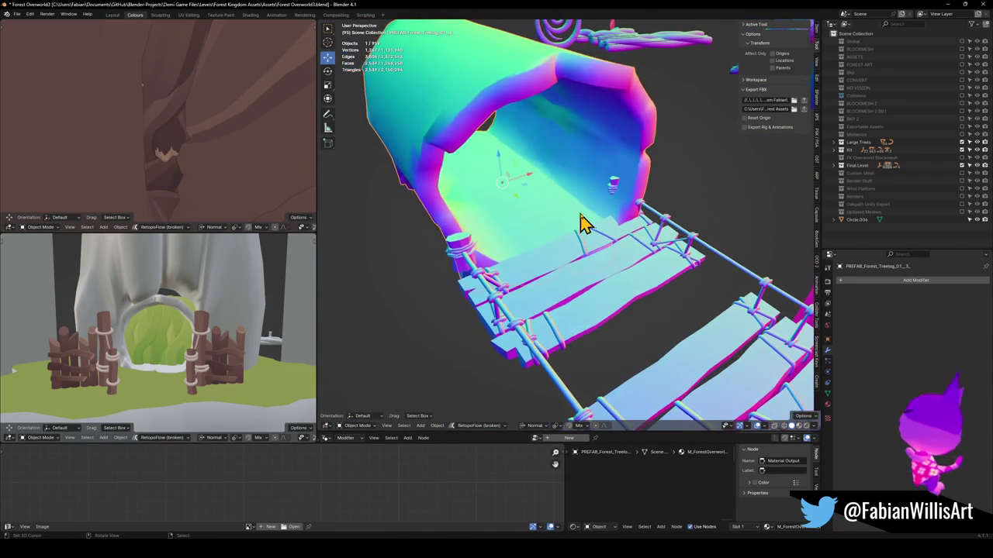
key(g)
key(y)
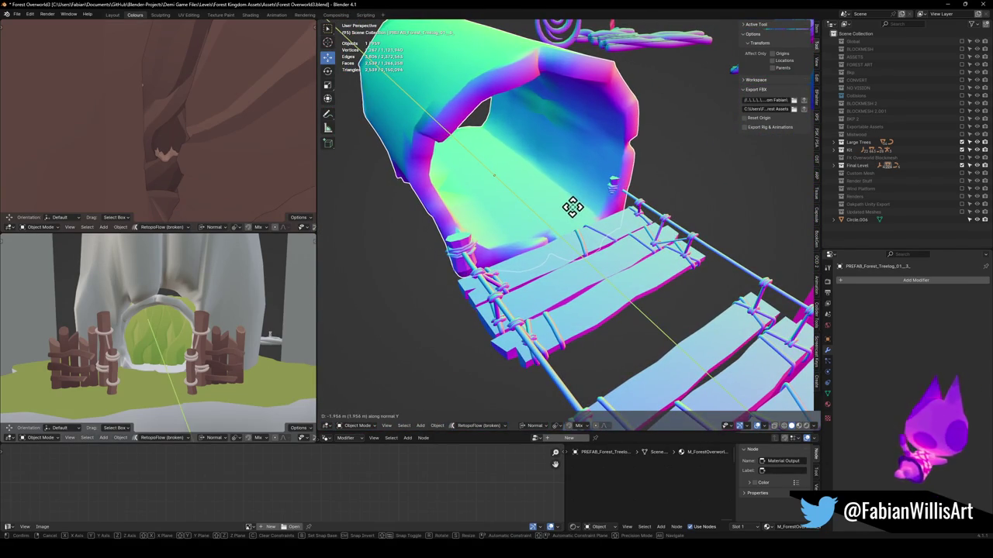
click(579, 217)
In the bridge's Edit Mode, delete the first two lantern post pieces by the tunnel.
click(645, 204)
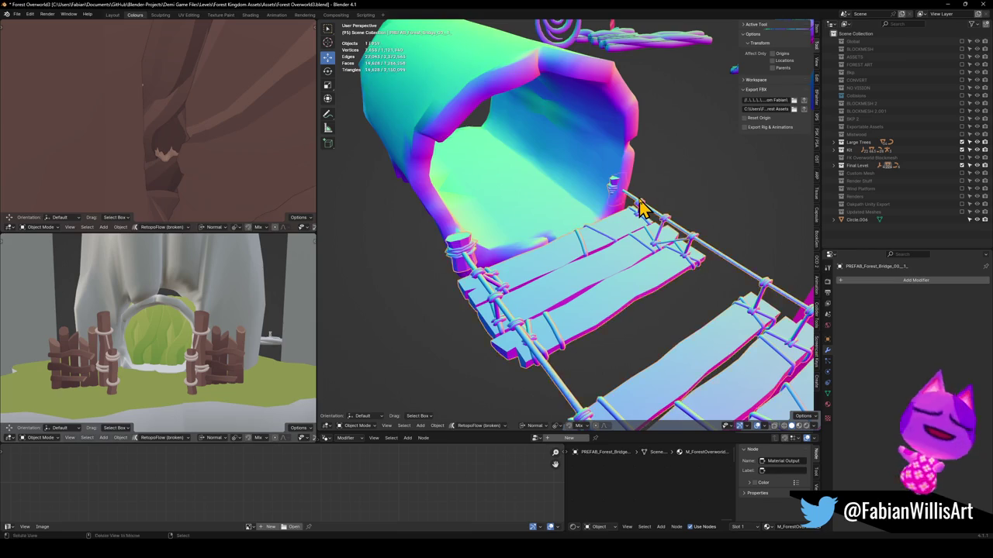
key(Tab)
scroll(572, 215, up, 4)
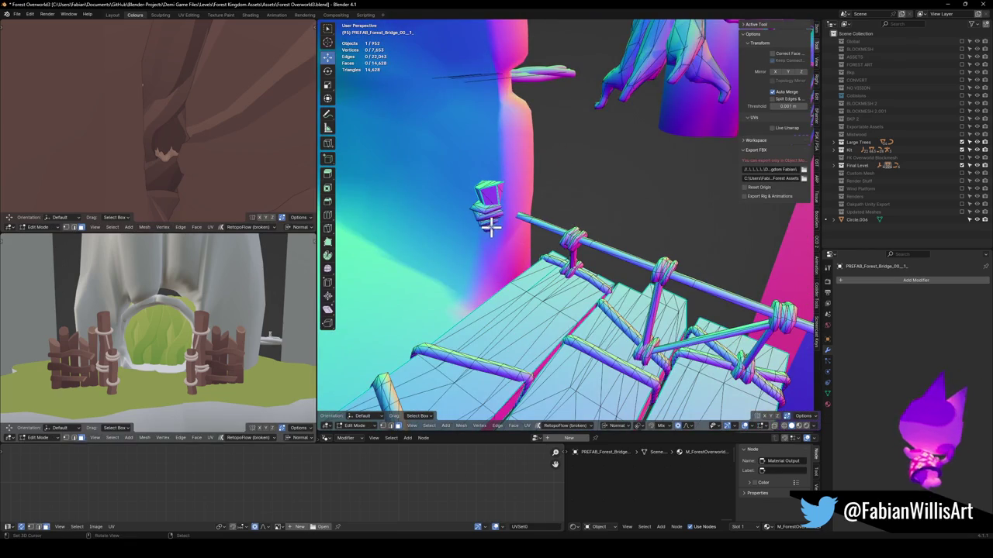
key(l)
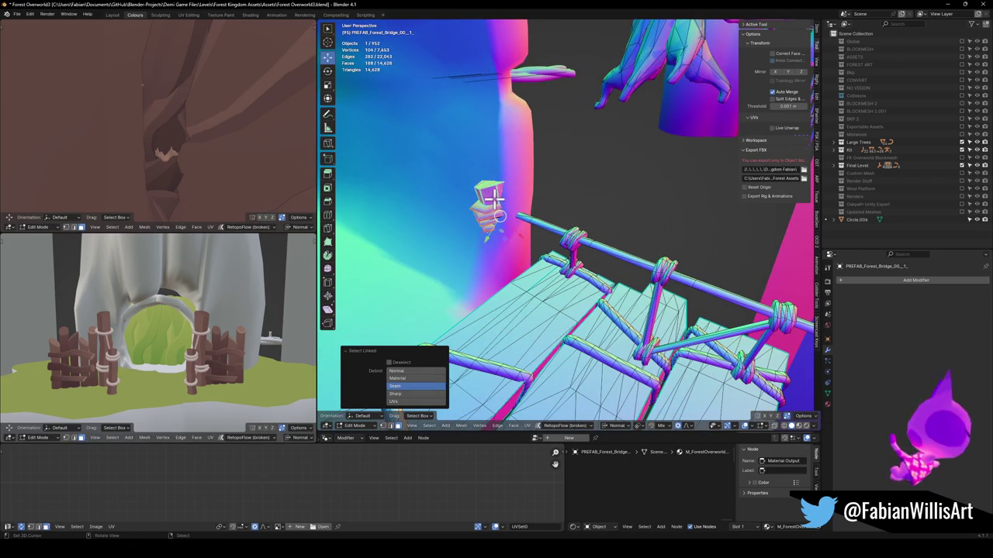
key(x)
click(493, 187)
key(l)
key(x)
click(490, 213)
Delete the two remaining leftover post pieces at the bridge's tunnel end.
mouse_move(488, 210)
mouse_down()
mouse_move(566, 211)
mouse_move(431, 289)
mouse_up()
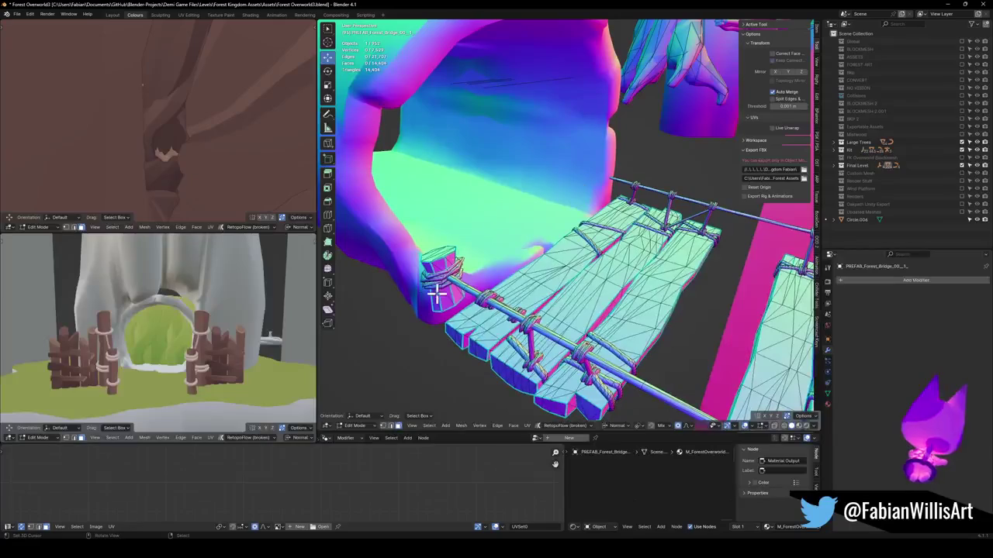
key(l)
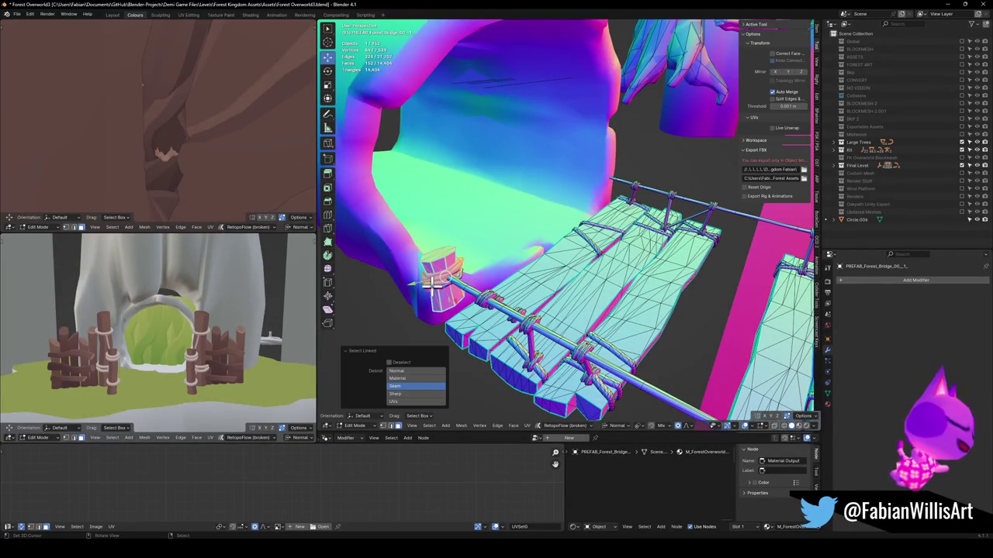
key(x)
click(452, 248)
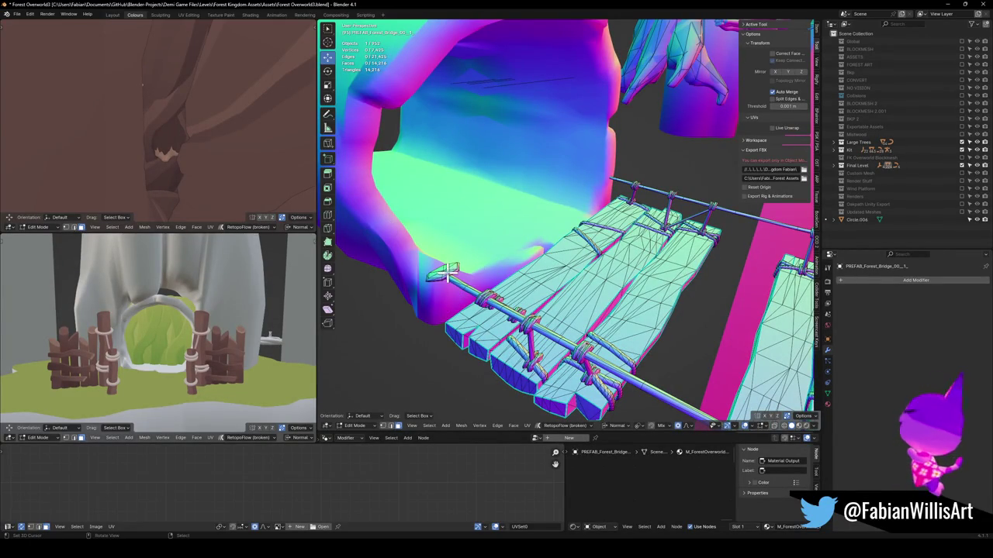
key(l)
key(x)
click(450, 276)
drag(450, 273, 635, 241)
drag(676, 185, 656, 230)
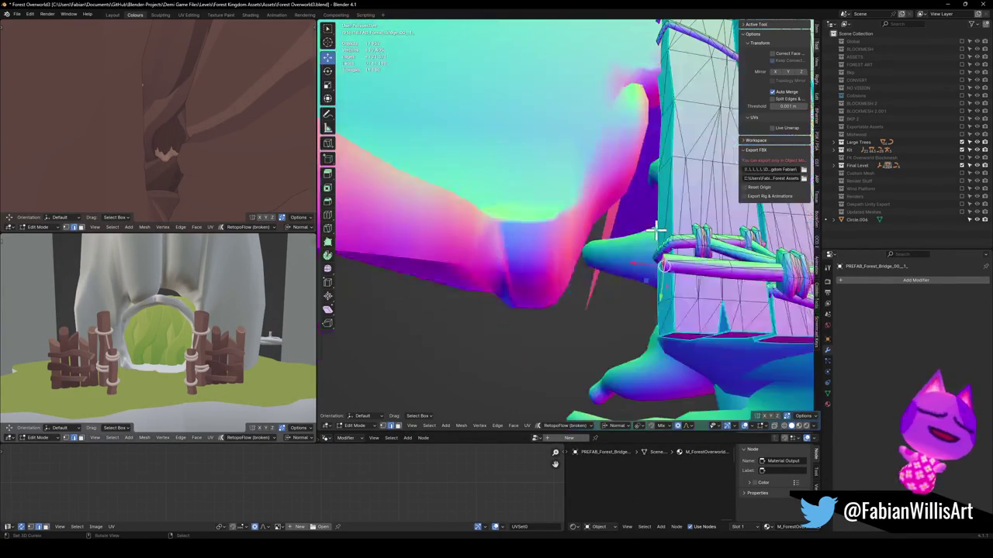
Extend one rope rail end along X so it reaches into the cliff.
key(g)
key(x)
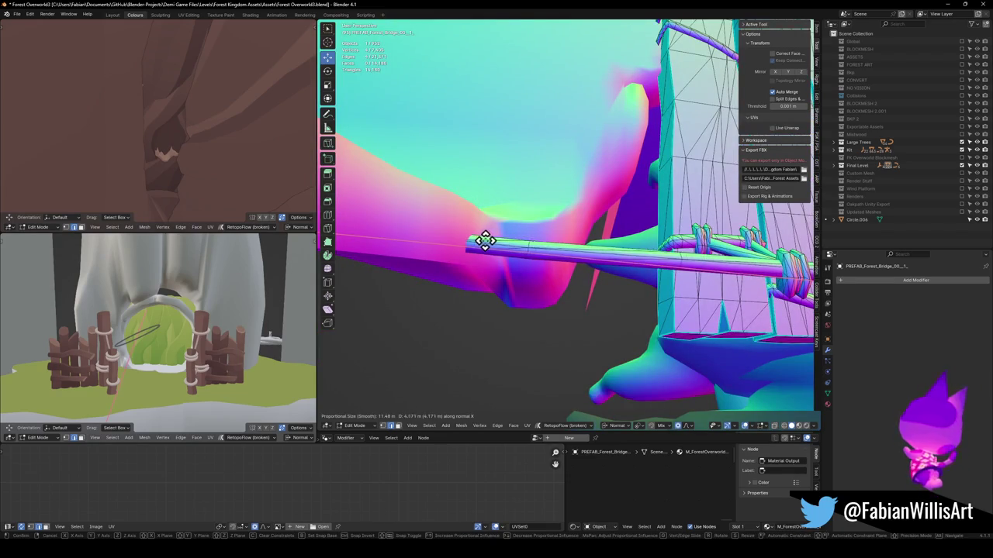
click(474, 239)
drag(474, 239, 552, 226)
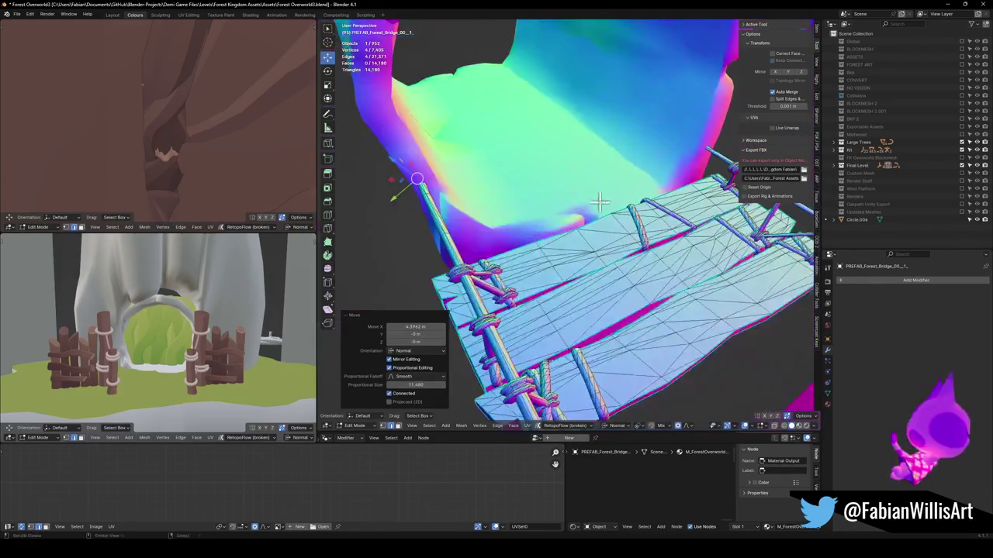
mouse_move(707, 155)
mouse_down()
mouse_move(623, 204)
mouse_move(559, 194)
mouse_move(629, 225)
mouse_move(660, 204)
mouse_move(567, 246)
mouse_move(578, 229)
mouse_move(578, 240)
mouse_up()
Select the other rope rail's end and stretch it outward along its normal.
click(578, 240)
alt+click(574, 227)
key(g)
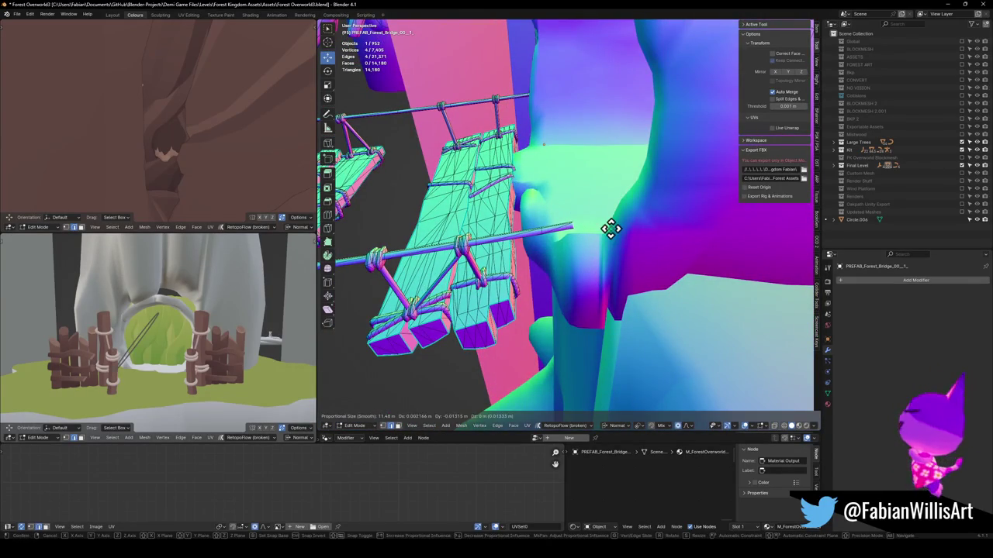
click(661, 214)
mouse_move(661, 214)
mouse_down()
mouse_move(587, 189)
mouse_move(533, 211)
mouse_up()
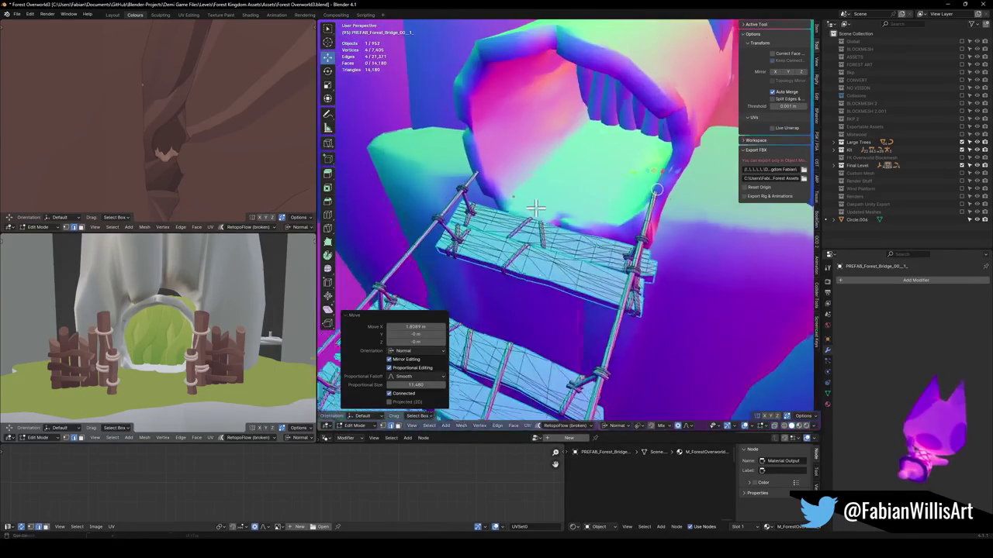
Exit the bridge's Edit Mode and open the tree-log rock mesh in Edit Mode.
key(Tab)
scroll(594, 254, up, 5)
click(582, 259)
key(Tab)
scroll(605, 238, up, 5)
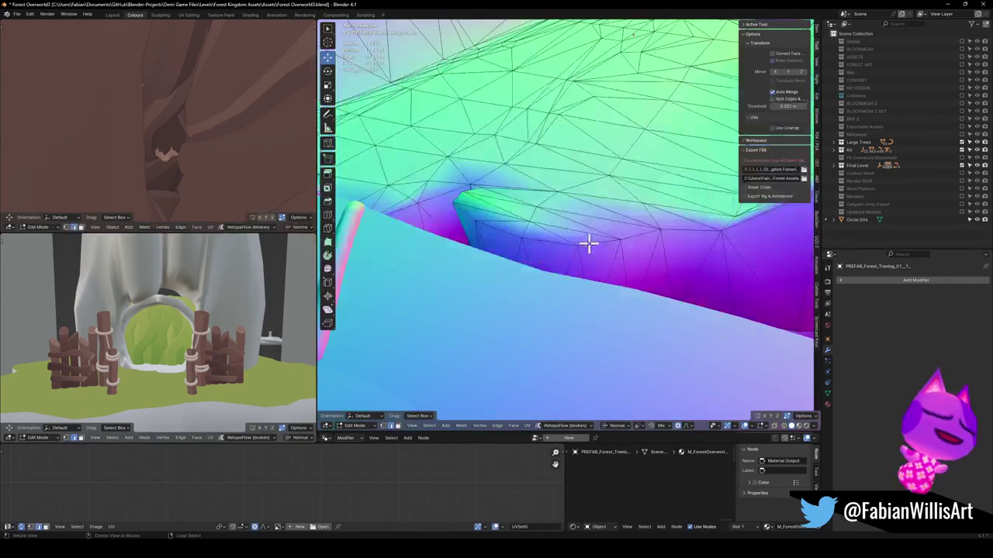
Pull rock vertices with proportional editing, excluding Z, to meet the bridge end.
scroll(592, 284, down, 3)
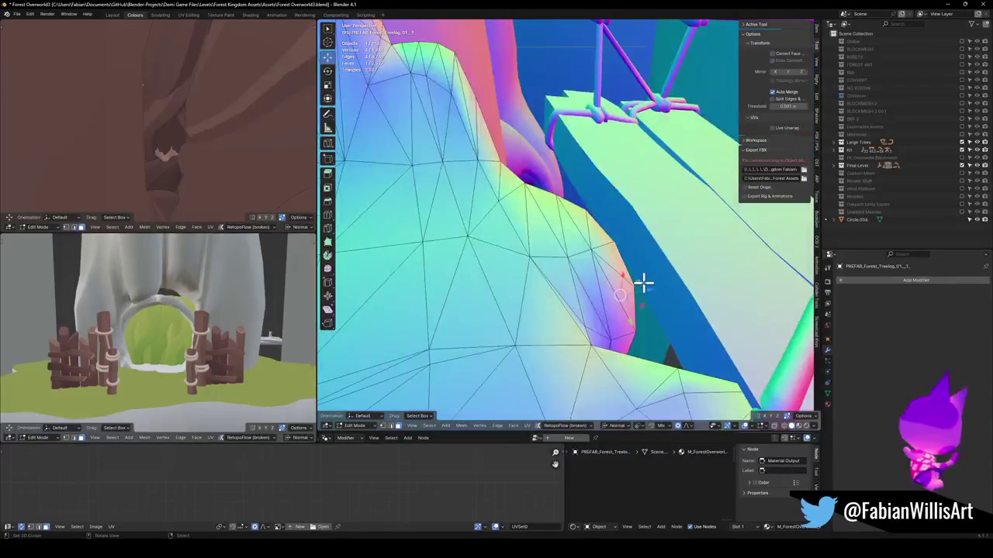
key(g)
scroll(682, 276, up, 3)
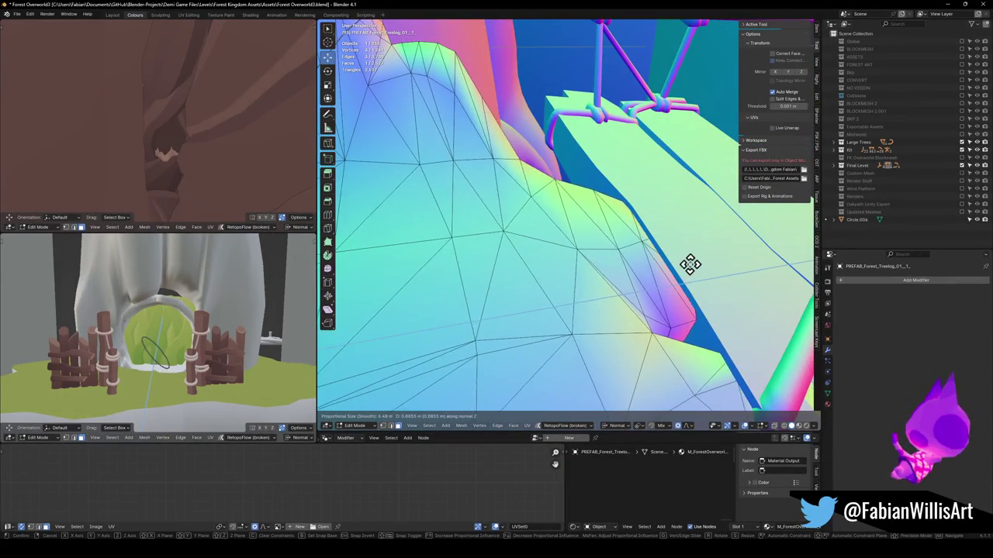
scroll(686, 273, up, 3)
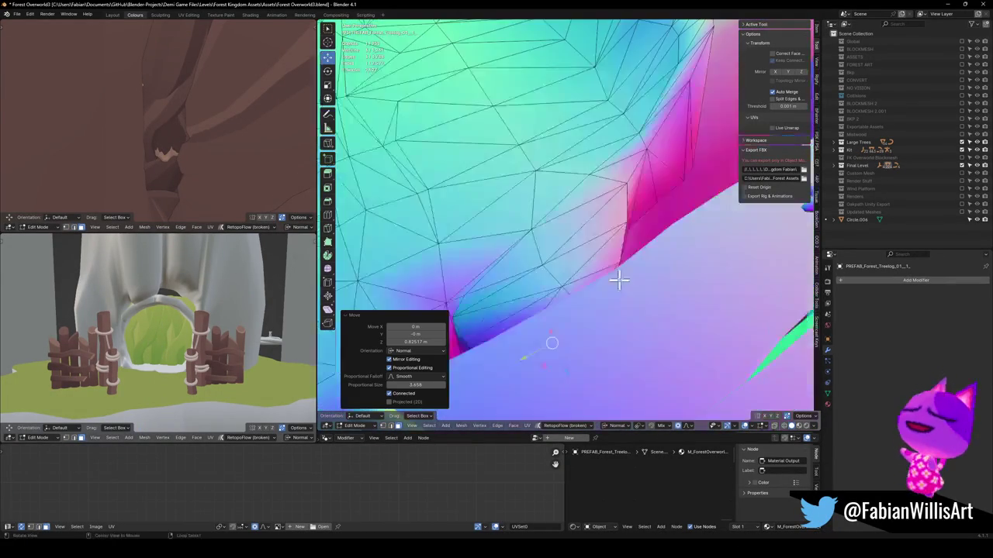
mouse_move(585, 231)
mouse_down()
mouse_move(620, 226)
mouse_move(552, 225)
mouse_move(623, 246)
mouse_up()
mouse_move(685, 304)
mouse_down()
mouse_move(672, 228)
mouse_move(679, 248)
mouse_up()
key(g)
key(shift+z)
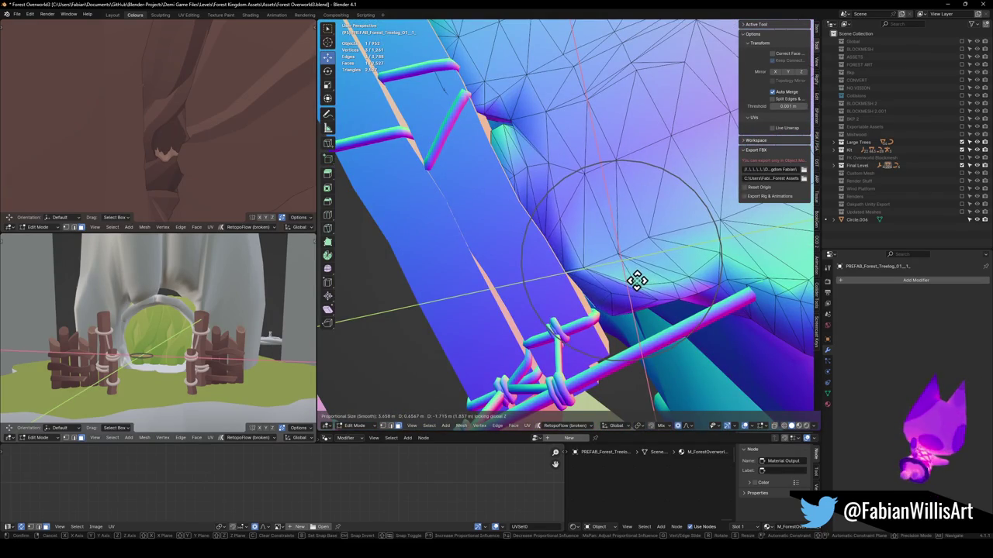
click(635, 283)
Raise a rock vertex vertically and slide another along its edge beside the rail.
mouse_move(635, 283)
mouse_down()
mouse_move(550, 137)
mouse_move(589, 189)
mouse_move(567, 191)
mouse_move(572, 230)
mouse_move(607, 257)
mouse_move(588, 276)
mouse_move(584, 249)
mouse_move(643, 237)
mouse_up()
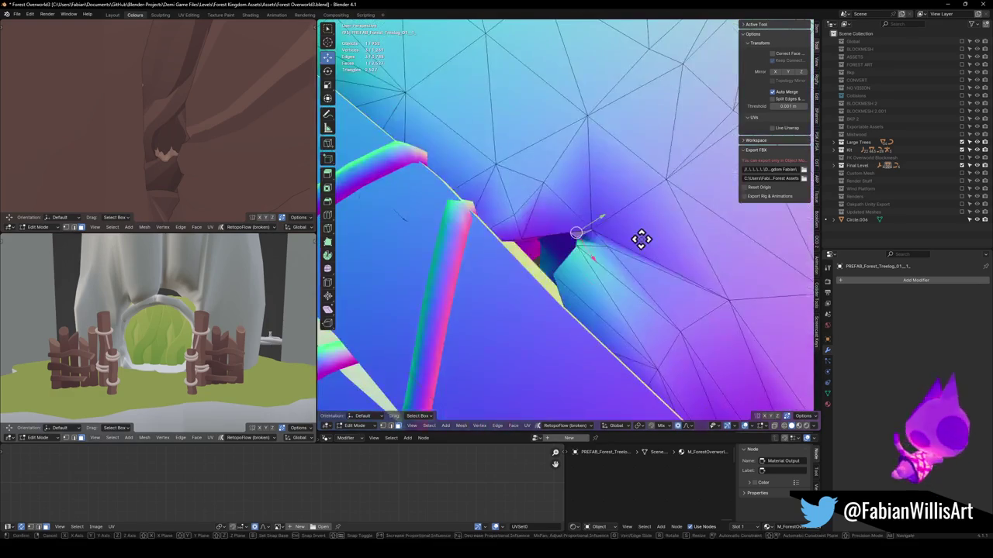
key(g)
key(z)
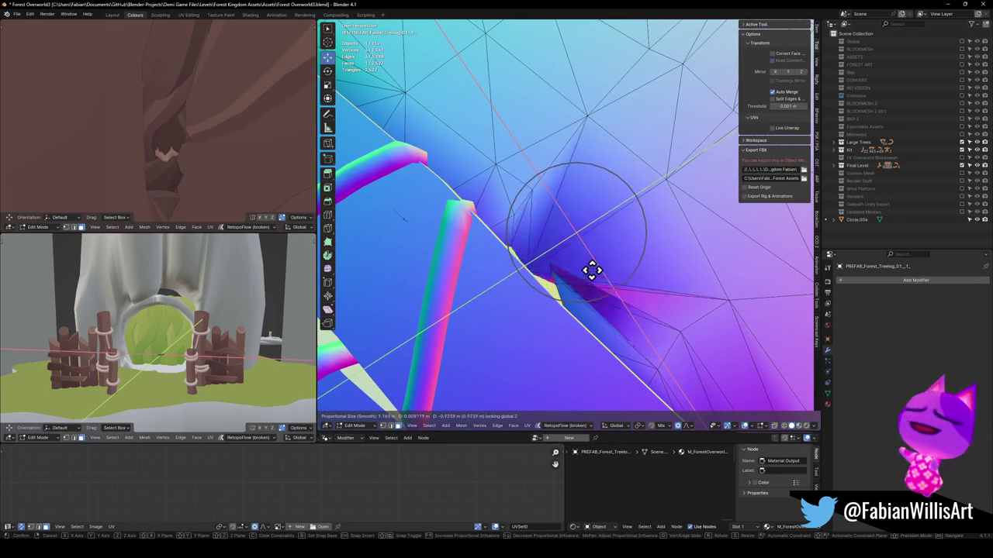
click(588, 271)
mouse_move(592, 269)
mouse_down()
mouse_move(574, 228)
mouse_move(554, 238)
mouse_move(570, 251)
mouse_move(539, 259)
mouse_up()
click(532, 266)
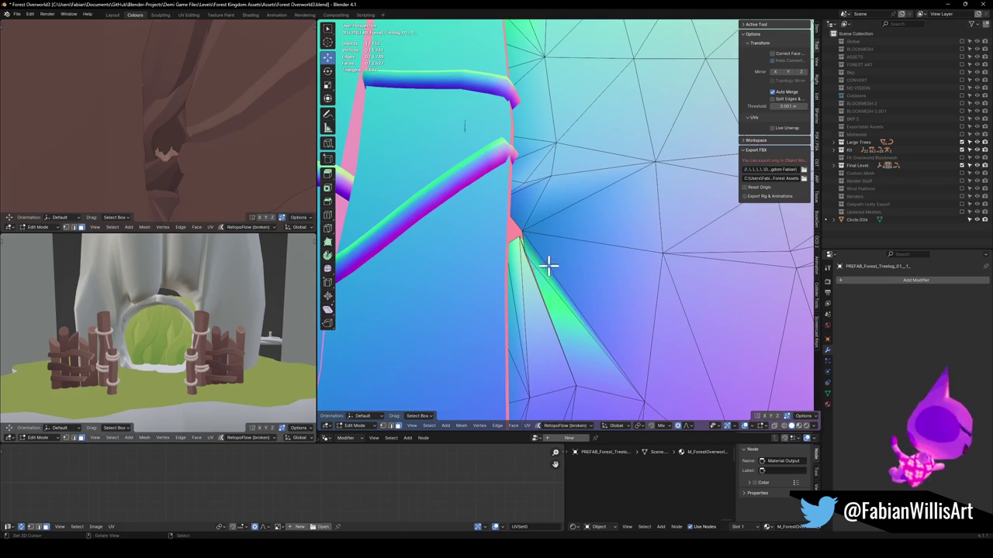
key(g)
key(z)
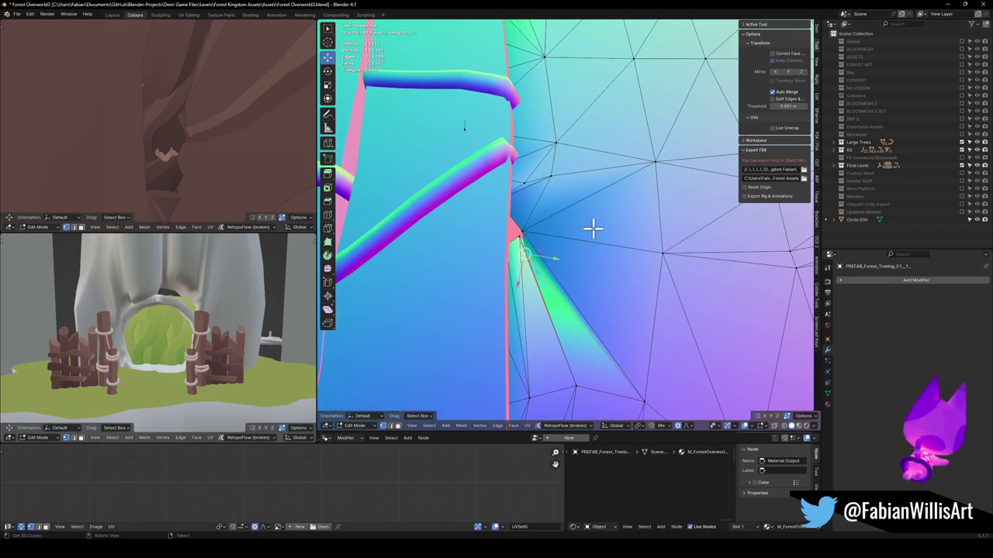
key(g)
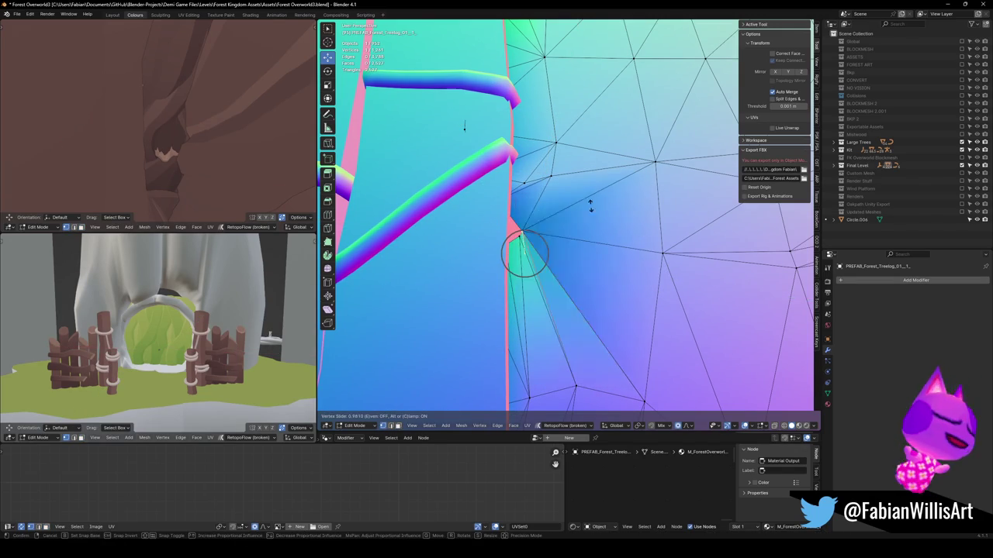
click(592, 202)
Make further proportional rock vertex moves near the planks, including vertical Z adjustments.
mouse_move(592, 202)
mouse_down()
mouse_move(583, 224)
mouse_move(591, 248)
mouse_move(576, 261)
mouse_move(608, 241)
mouse_up()
key(g)
key(shift+z)
click(613, 279)
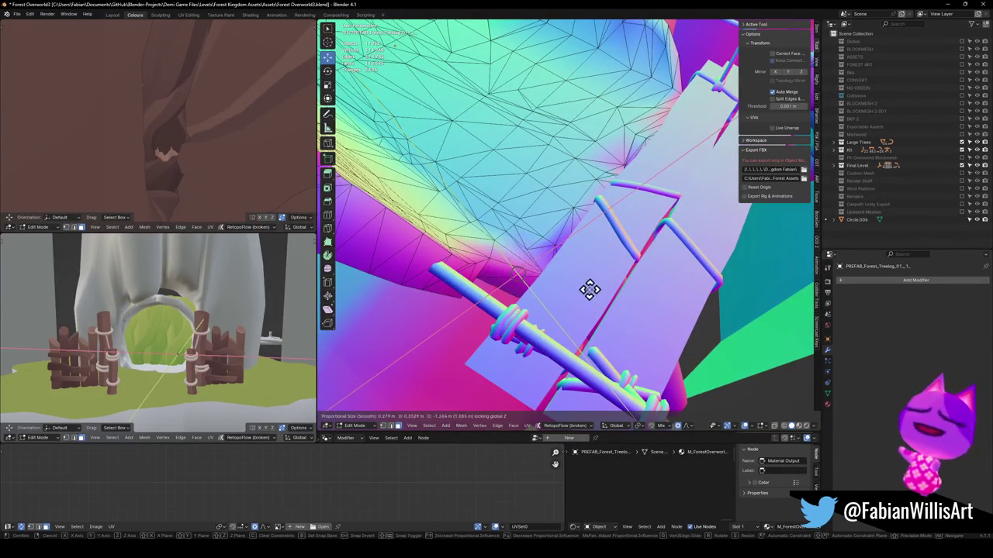
click(583, 290)
mouse_move(572, 288)
mouse_down()
mouse_move(581, 222)
mouse_move(608, 221)
mouse_move(621, 311)
mouse_move(552, 316)
mouse_move(570, 355)
mouse_move(591, 198)
mouse_up()
key(g)
key(z)
click(606, 354)
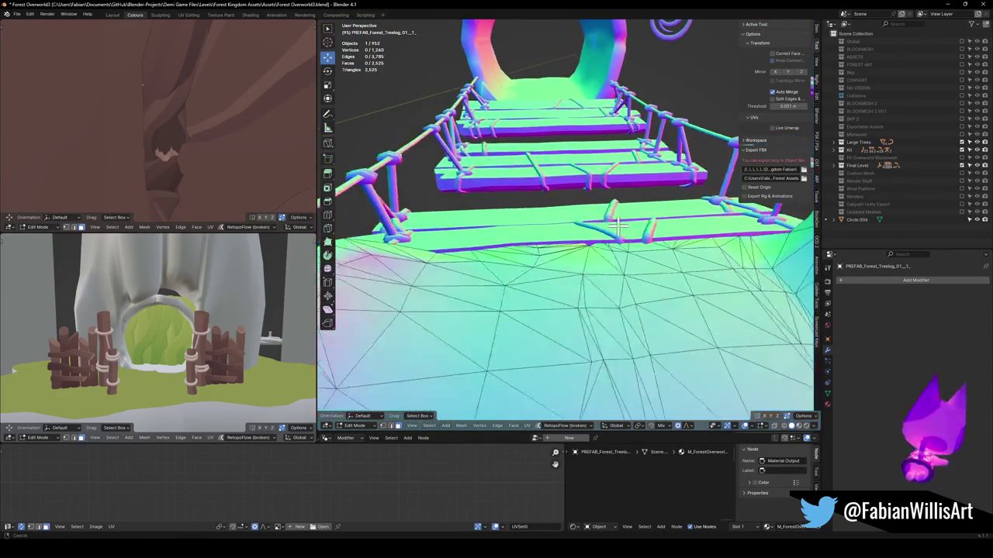
Proportionally move rock vertices beside the bridge's side rail toward the rail.
mouse_move(482, 249)
mouse_down()
mouse_move(509, 195)
mouse_move(596, 190)
mouse_move(747, 215)
mouse_move(567, 266)
mouse_move(574, 239)
mouse_move(555, 168)
mouse_up()
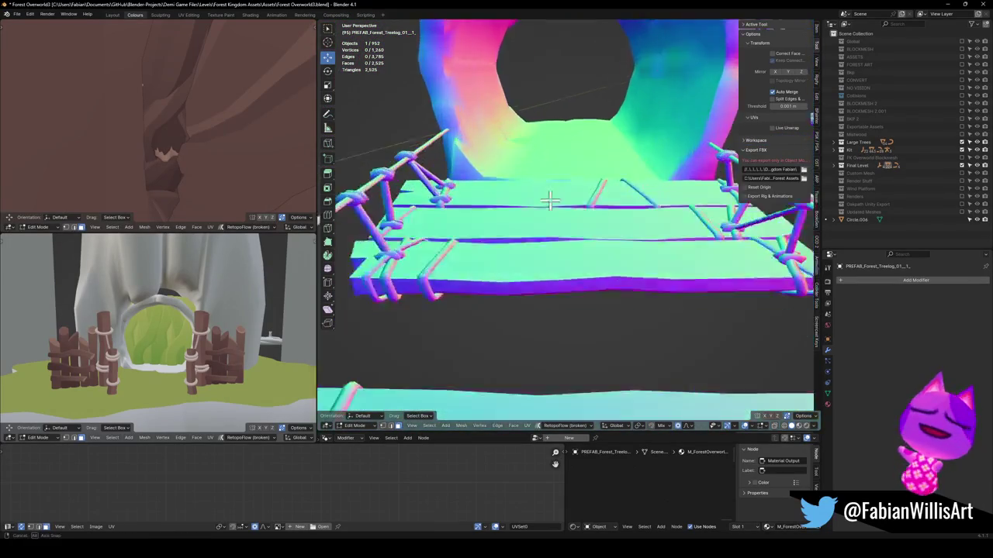
drag(591, 229, 465, 256)
mouse_move(551, 274)
mouse_down()
mouse_move(603, 258)
mouse_move(587, 264)
mouse_move(610, 302)
mouse_up()
key(g)
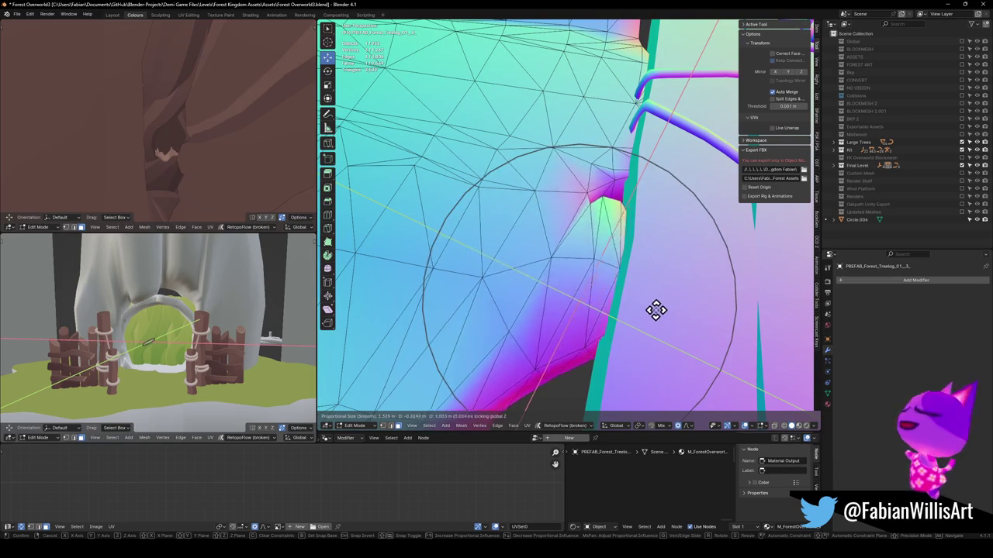
mouse_move(648, 312)
mouse_down()
mouse_move(595, 204)
mouse_move(541, 306)
mouse_up()
click(630, 212)
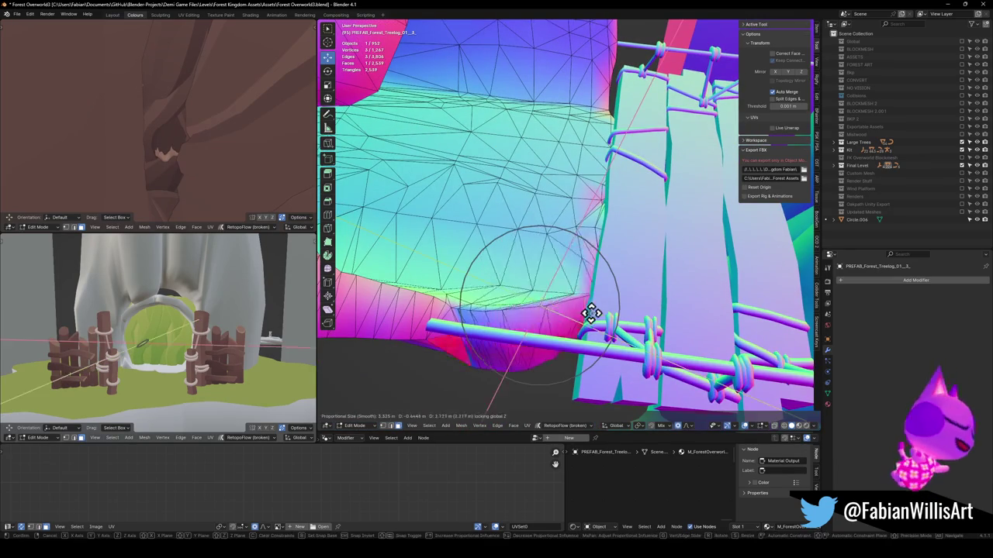
click(603, 320)
Slide and nudge more rock vertices snug against the rail, then switch to Sculpt Mode.
mouse_move(602, 319)
mouse_down()
mouse_move(481, 310)
mouse_move(536, 257)
mouse_move(596, 260)
mouse_up()
scroll(595, 261, up, 3)
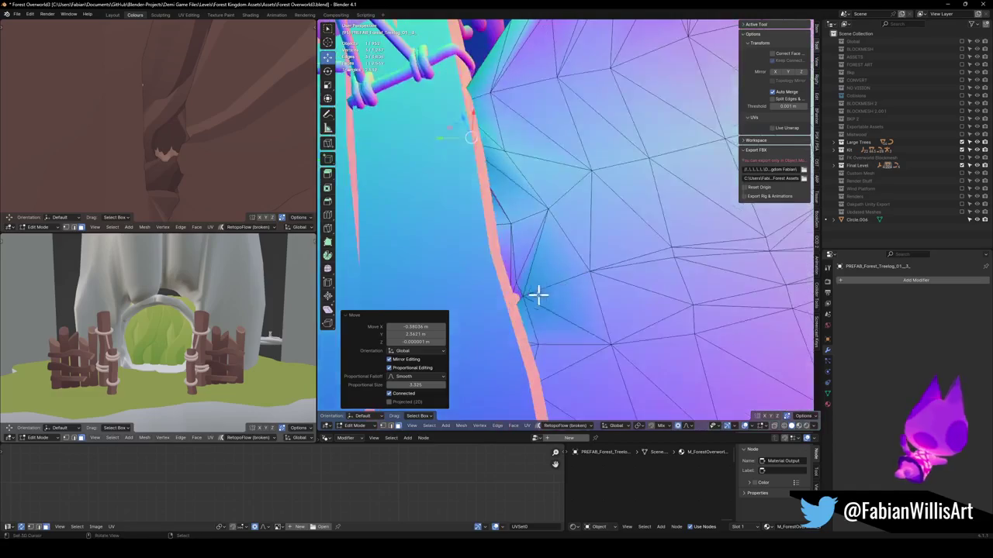
click(583, 287)
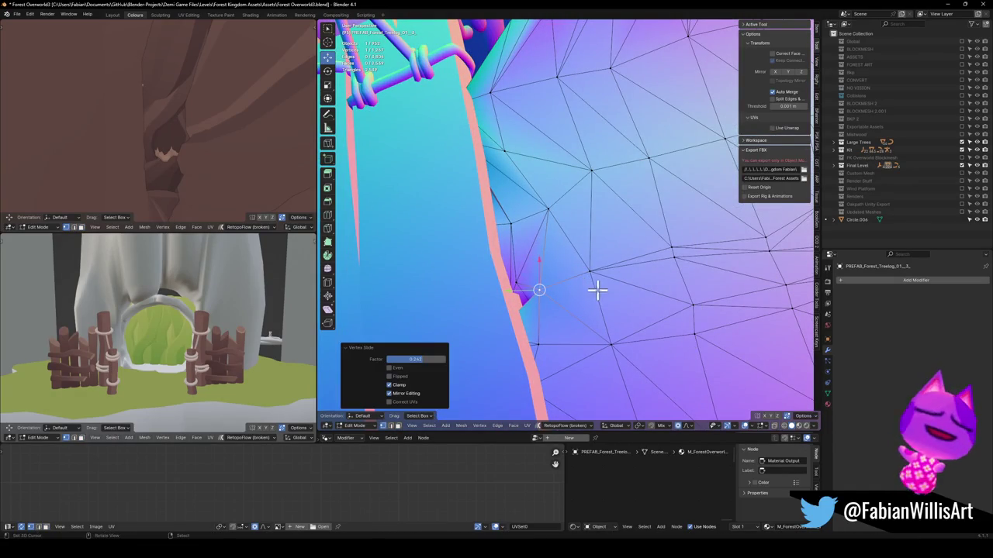
click(553, 302)
mouse_move(553, 301)
mouse_down()
mouse_move(508, 275)
mouse_move(581, 261)
mouse_move(587, 287)
mouse_move(612, 283)
mouse_up()
scroll(638, 215, up, 5)
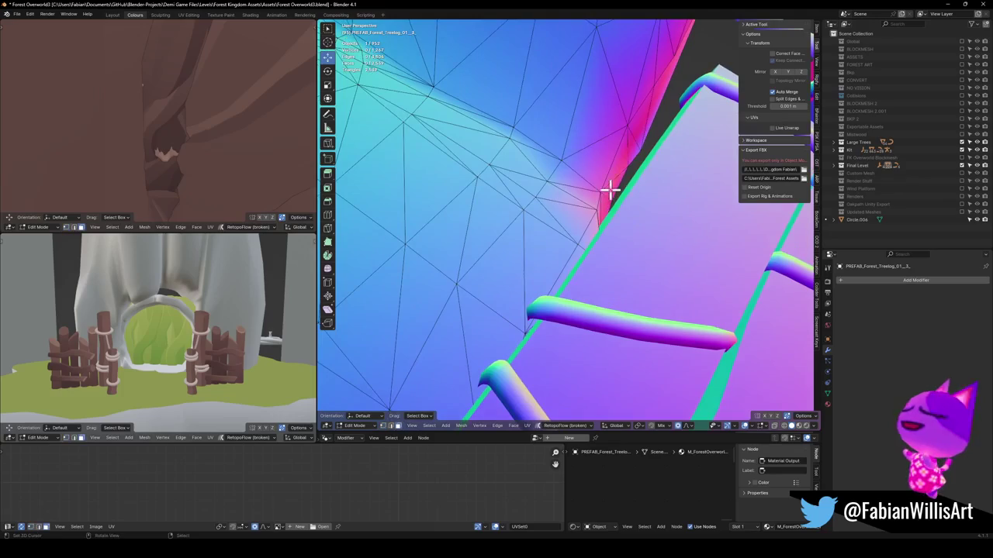
key(g)
click(646, 215)
mouse_move(643, 215)
mouse_down()
mouse_move(607, 231)
mouse_move(667, 215)
mouse_move(594, 237)
mouse_move(510, 283)
mouse_move(541, 240)
mouse_move(534, 230)
mouse_move(610, 344)
mouse_move(567, 262)
mouse_move(582, 215)
mouse_move(471, 256)
mouse_up()
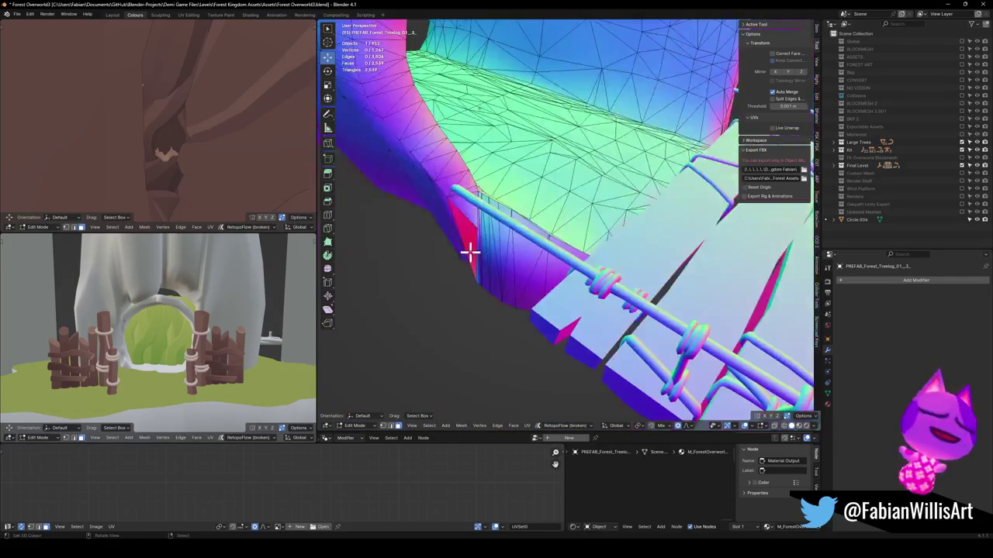
drag(518, 231, 525, 215)
key(ctrl+Tab)
Return to Edit Mode, push rock vertices under the rail along Z, then exit.
click(489, 251)
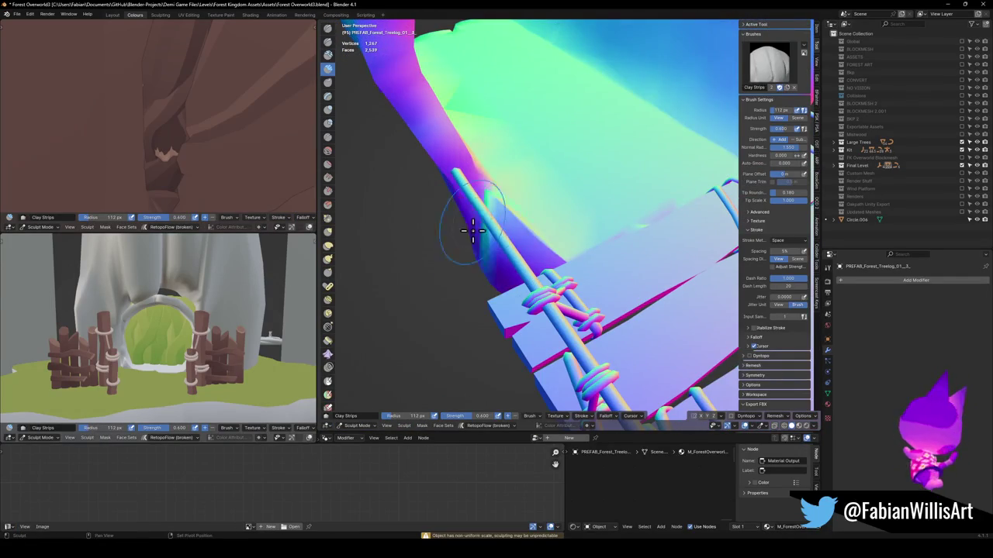
mouse_move(483, 243)
mouse_down()
mouse_move(574, 228)
mouse_move(543, 266)
mouse_move(553, 293)
mouse_move(470, 250)
mouse_move(437, 245)
mouse_up()
mouse_move(509, 207)
mouse_down()
mouse_move(612, 215)
mouse_move(665, 188)
mouse_move(625, 289)
mouse_move(584, 310)
mouse_up()
key(Tab)
key(z)
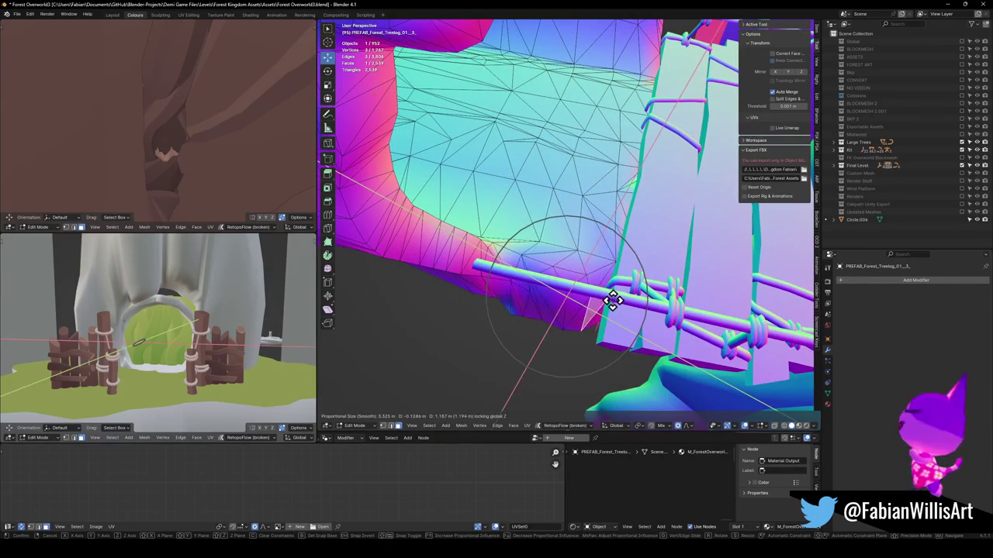
click(636, 308)
mouse_move(636, 308)
mouse_down()
mouse_move(616, 222)
mouse_move(598, 254)
mouse_move(629, 271)
mouse_move(623, 259)
mouse_move(572, 262)
mouse_move(510, 239)
mouse_move(480, 263)
mouse_move(577, 288)
mouse_move(526, 287)
mouse_move(453, 328)
mouse_move(523, 297)
mouse_move(636, 274)
mouse_move(560, 273)
mouse_move(558, 263)
mouse_move(576, 284)
mouse_move(587, 277)
mouse_move(716, 308)
mouse_move(556, 303)
mouse_move(570, 297)
mouse_up()
key(g)
click(630, 256)
key(Tab)
key(Tab)
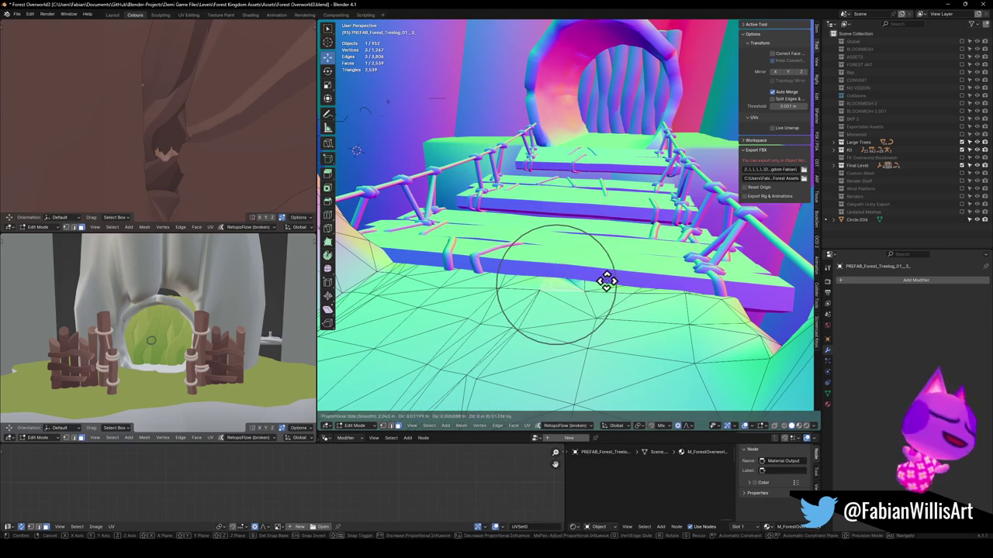
Raise the ground vertices about 0.38 m along Z with an enlarged proportional falloff.
key(z)
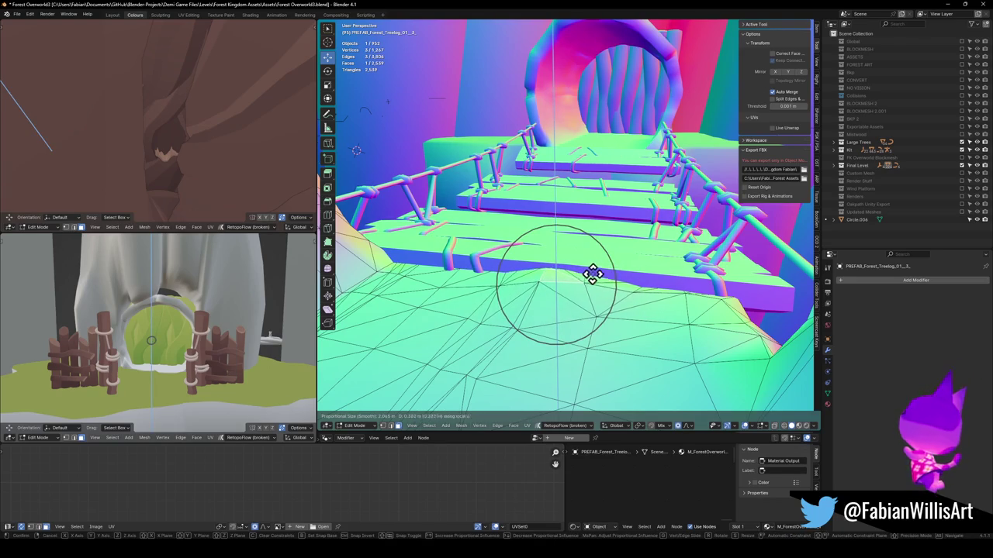
scroll(576, 274, down, 4)
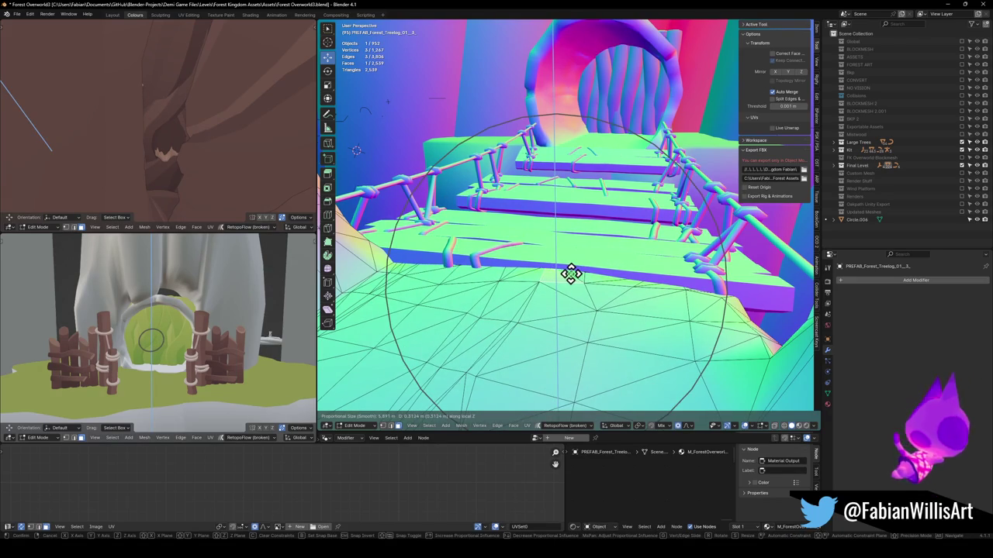
click(493, 273)
Fly around the bridge and arch to inspect the raised ground, then return to Object Mode.
key(shift+grave)
key(s)
key(w)
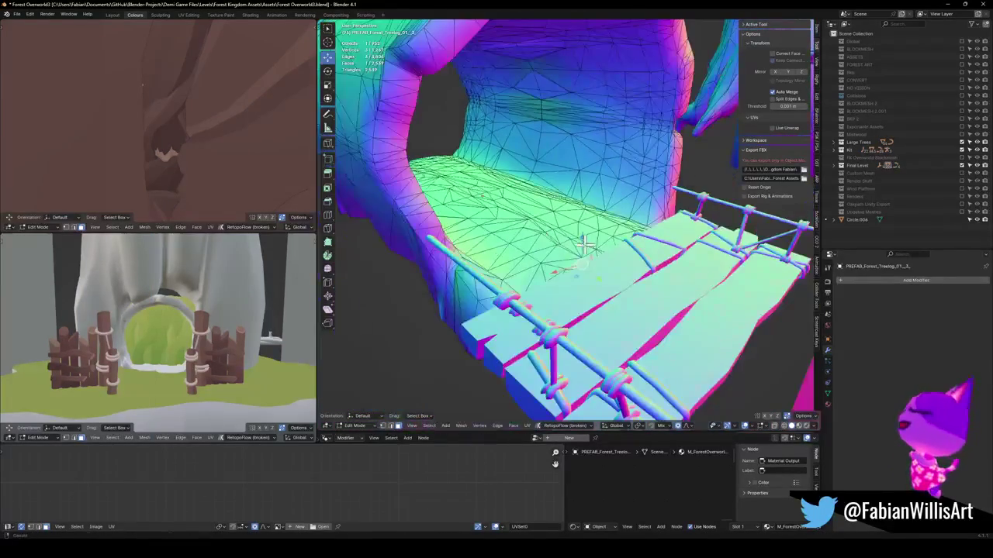
key(s)
click(521, 250)
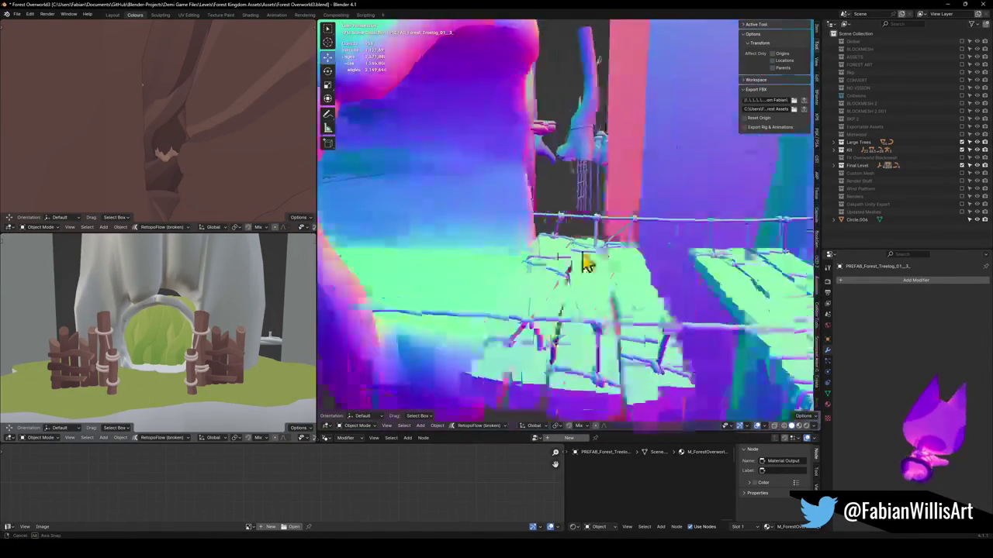
Vertex-slide one tree-log arch vertex further along its edge near the tunnel opening.
key(s)
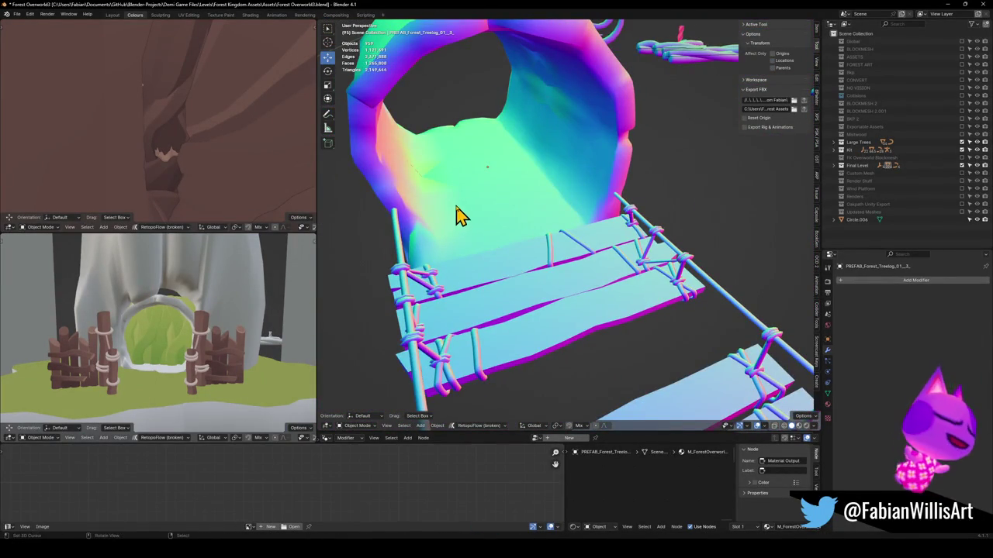
scroll(454, 189, up, 5)
key(Tab)
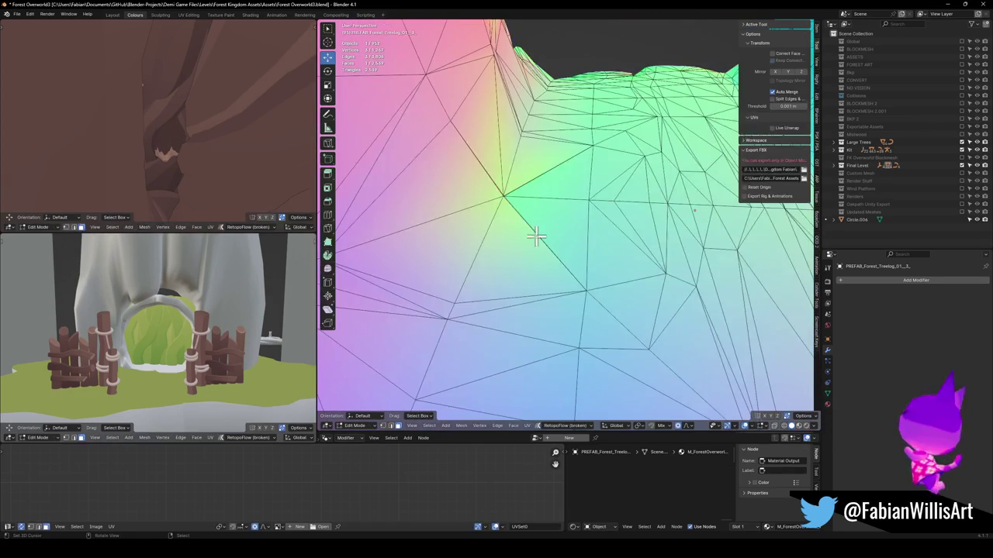
key(g)
key(g)
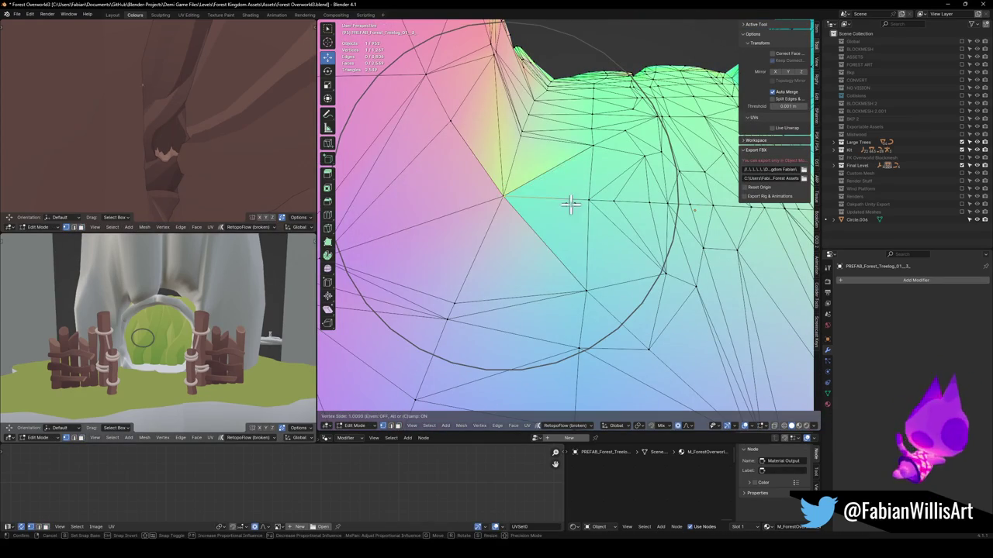
click(571, 204)
scroll(620, 243, down, 5)
key(Tab)
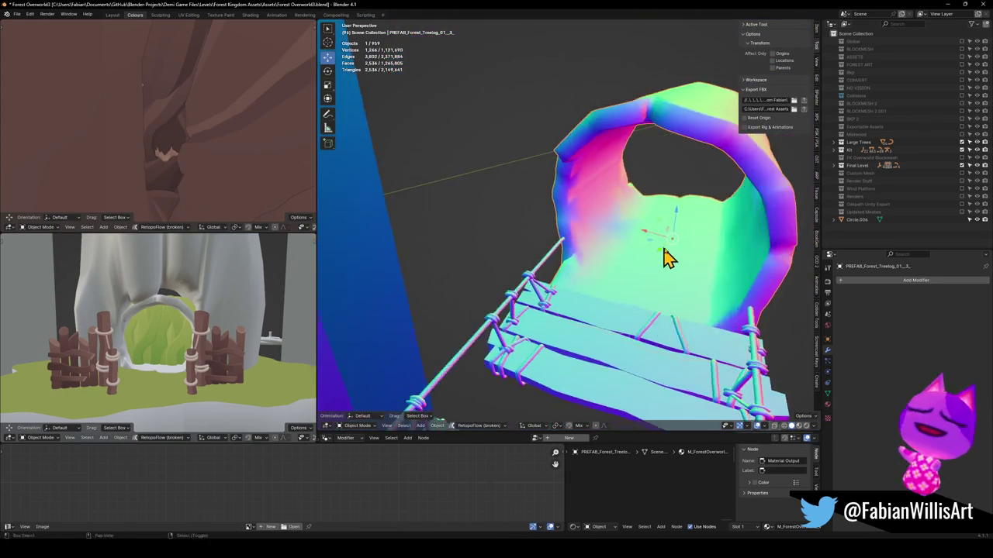
Fly along the bridge planks to check the arch, then select the FK_OVERWORLD empty.
key(shift+grave)
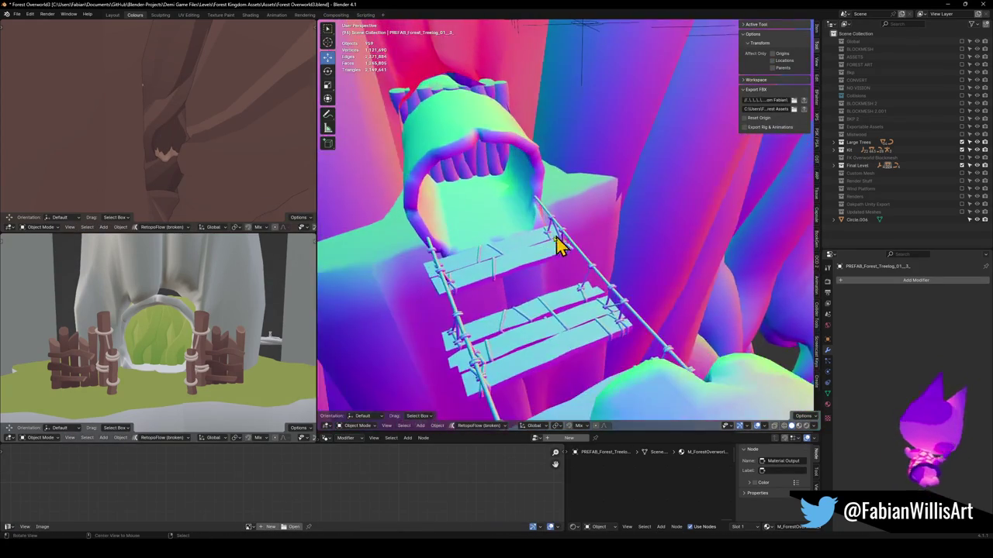
key(w)
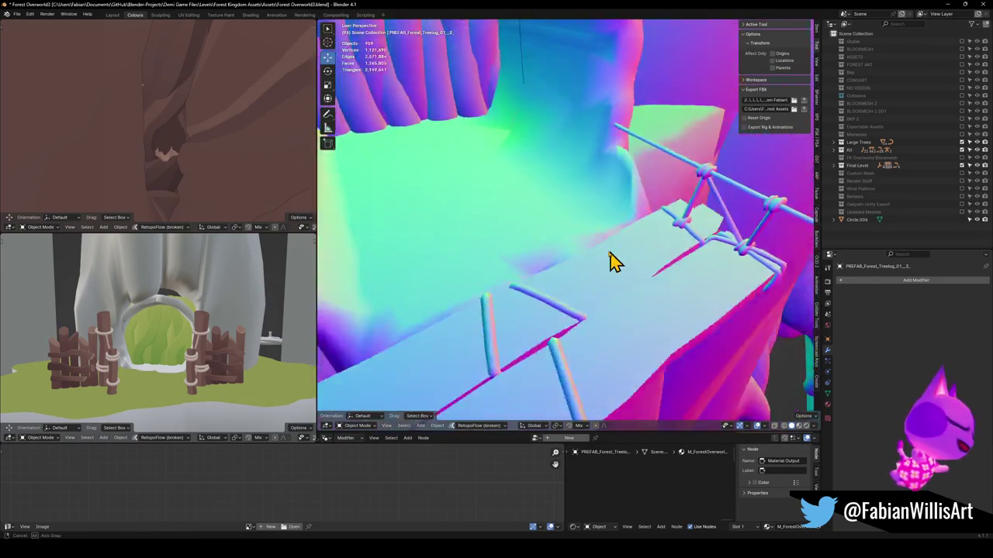
key(s)
click(648, 243)
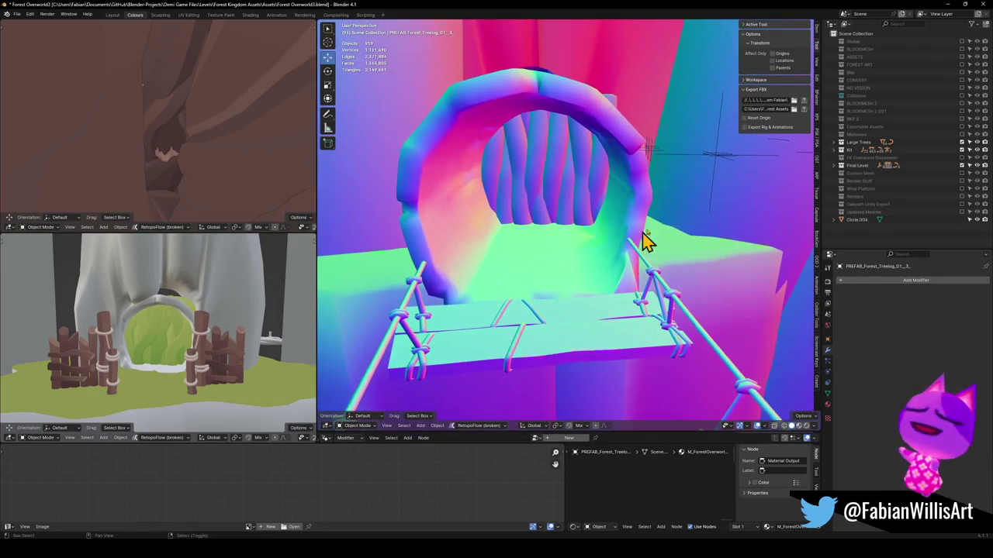
click(716, 186)
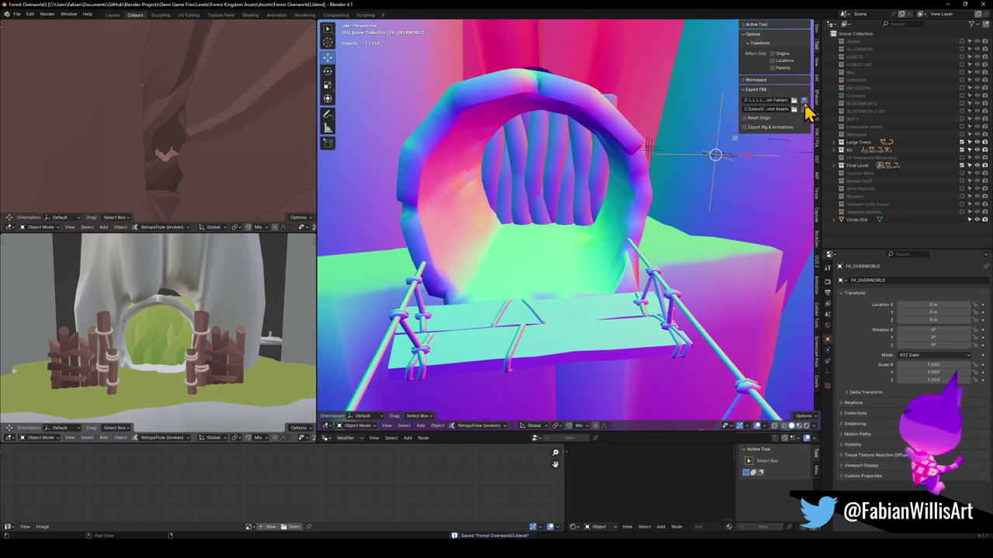
Switch to Unity, orbit around the re-imported bridge, and select FK_OVERWORLD in the scene.
click(523, 527)
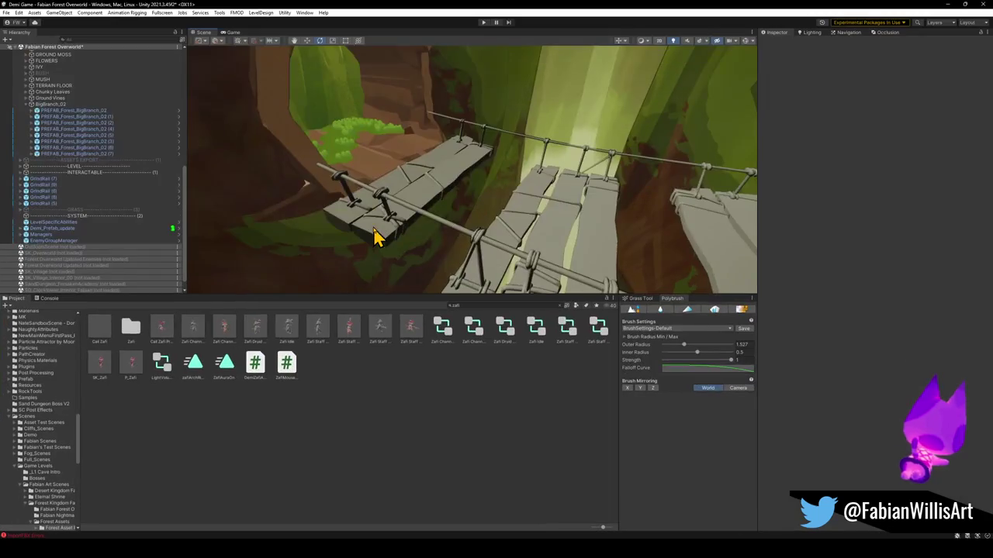
mouse_move(377, 233)
mouse_down()
mouse_move(469, 216)
mouse_move(465, 206)
mouse_move(426, 226)
mouse_up()
click(381, 192)
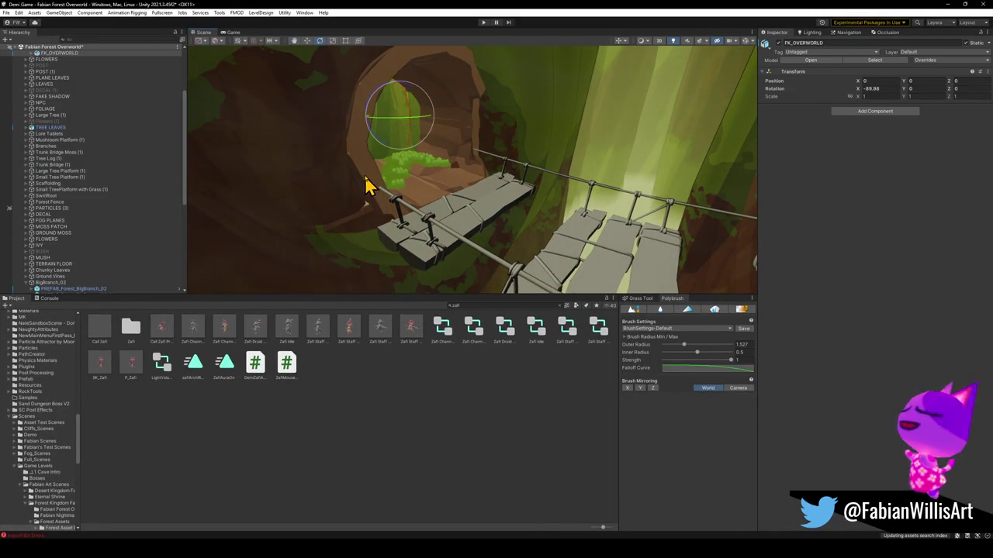
Apply M_ForestOverworld_Wood to the tree-log bridge, check it, then minimize Unity and return to Blender.
key(w)
click(390, 211)
drag(578, 283, 547, 280)
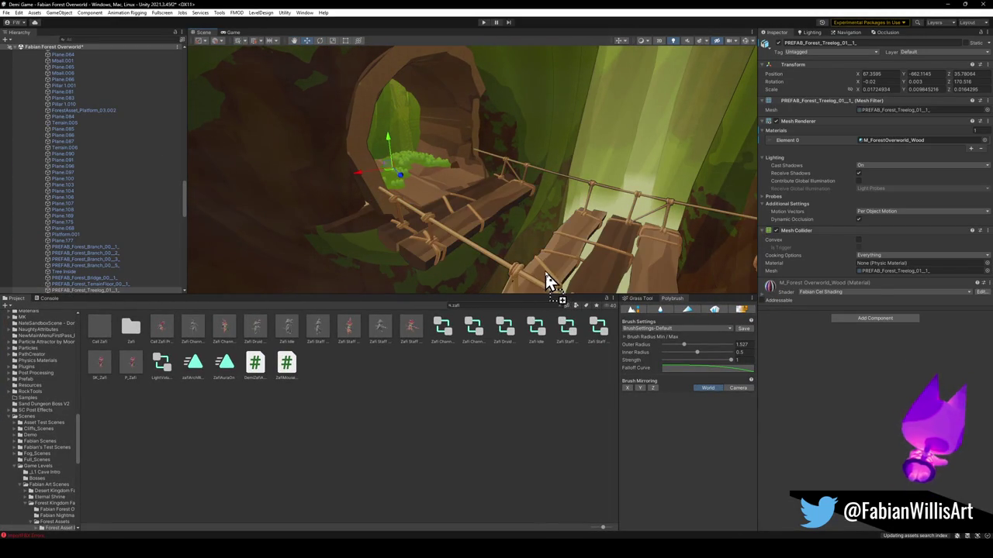
drag(412, 452, 414, 450)
mouse_move(465, 225)
mouse_down()
mouse_move(622, 204)
mouse_move(669, 179)
mouse_move(671, 155)
mouse_move(613, 170)
mouse_move(625, 170)
mouse_move(585, 210)
mouse_move(598, 213)
mouse_move(571, 220)
mouse_move(654, 186)
mouse_up()
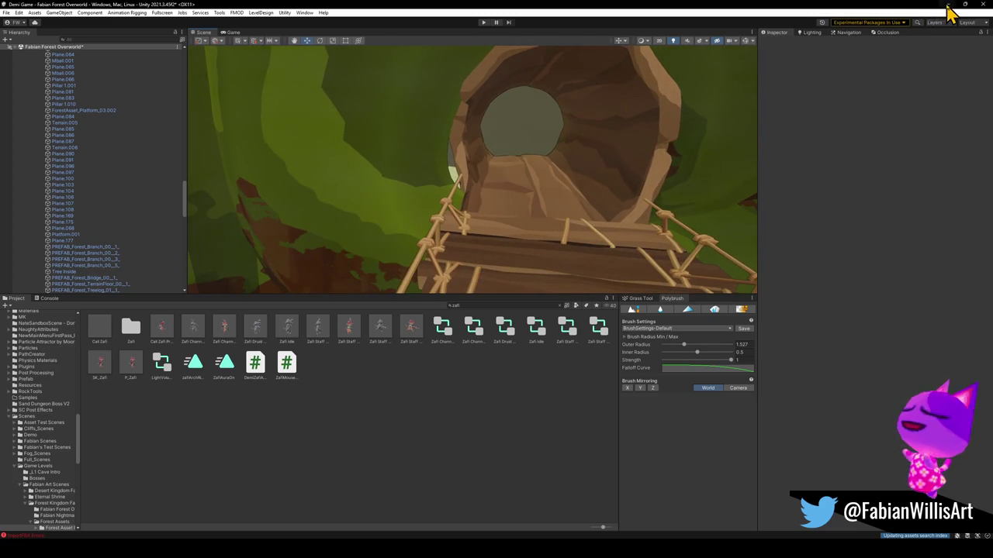
click(947, 4)
click(564, 9)
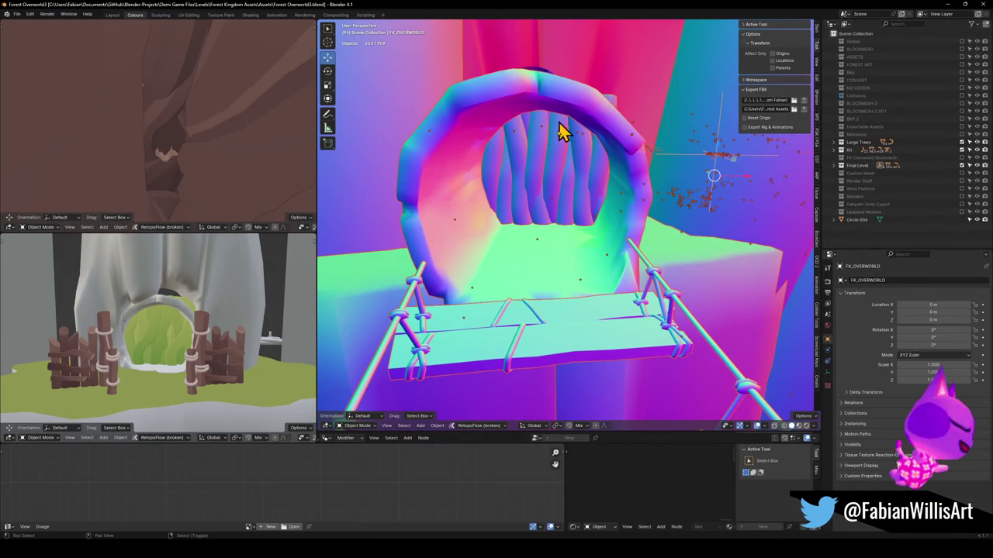
Select the tree-log mesh at the bridge end in Edit Mode and vertex-slide one vertex.
key(shift+grave)
key(w)
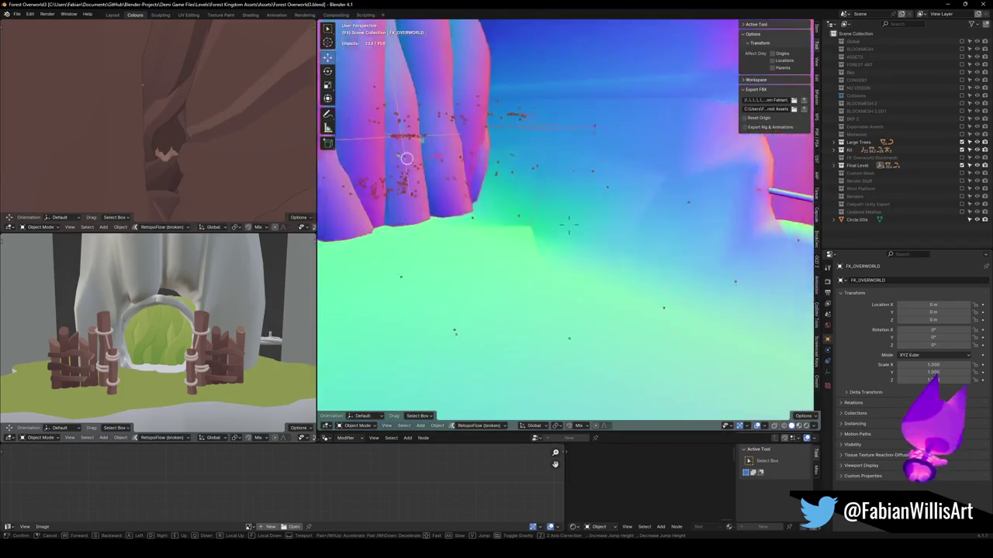
click(518, 256)
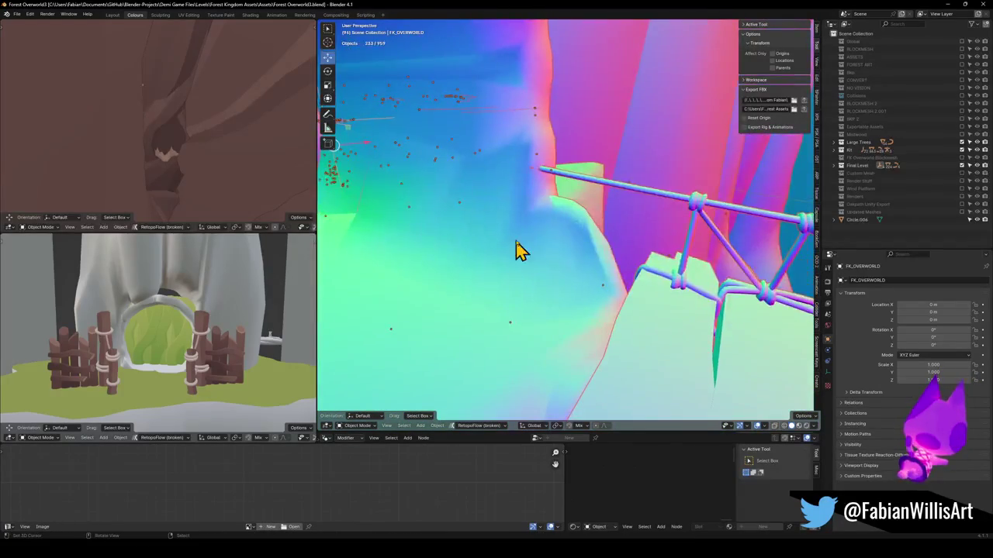
click(560, 183)
key(Tab)
scroll(562, 209, up, 5)
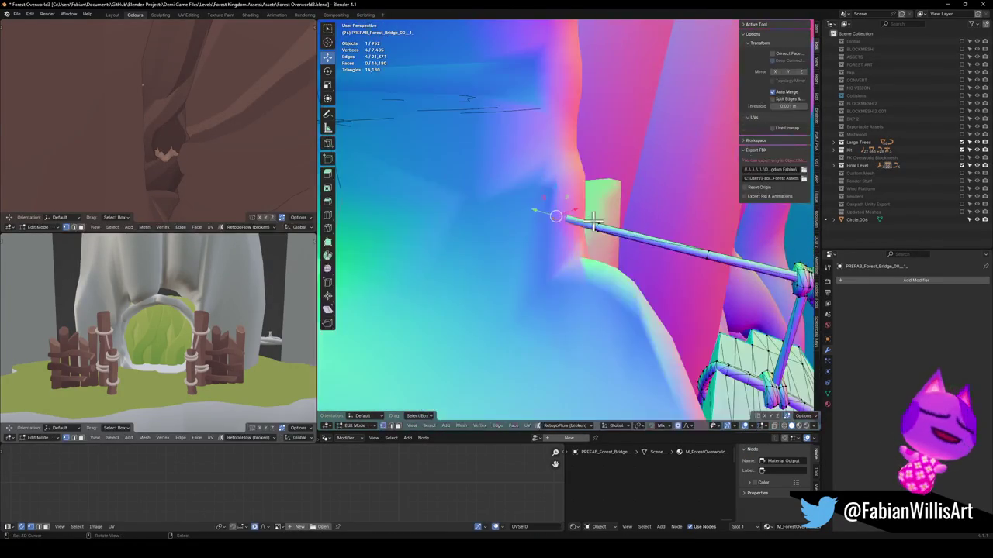
mouse_move(580, 222)
mouse_down()
mouse_move(550, 275)
mouse_move(599, 238)
mouse_move(489, 257)
mouse_move(691, 288)
mouse_up()
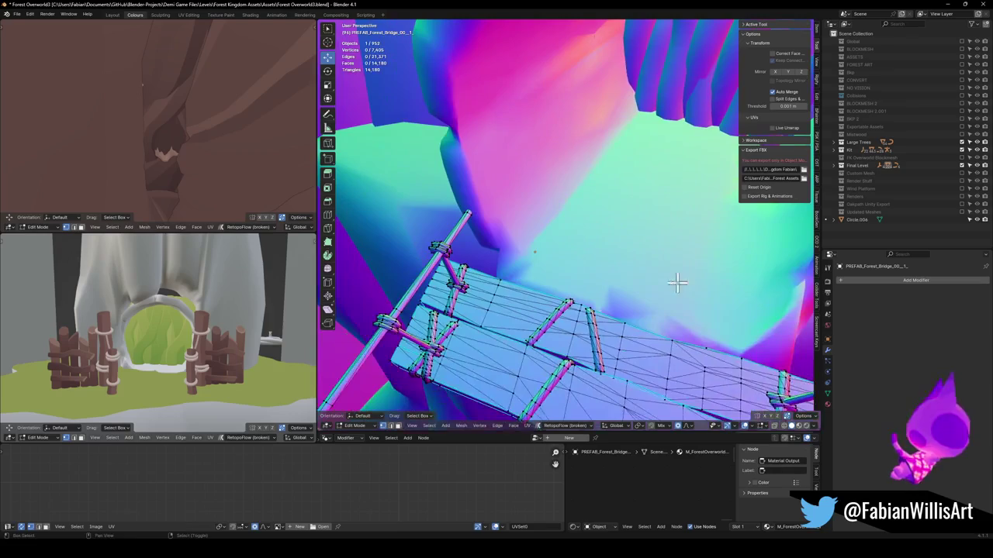
mouse_move(487, 220)
mouse_down()
mouse_move(565, 200)
mouse_move(403, 222)
mouse_move(496, 233)
mouse_move(626, 288)
mouse_move(594, 318)
mouse_move(603, 335)
mouse_up()
mouse_move(601, 285)
mouse_down()
mouse_move(605, 269)
mouse_move(586, 313)
mouse_up()
drag(563, 254, 492, 237)
key(g)
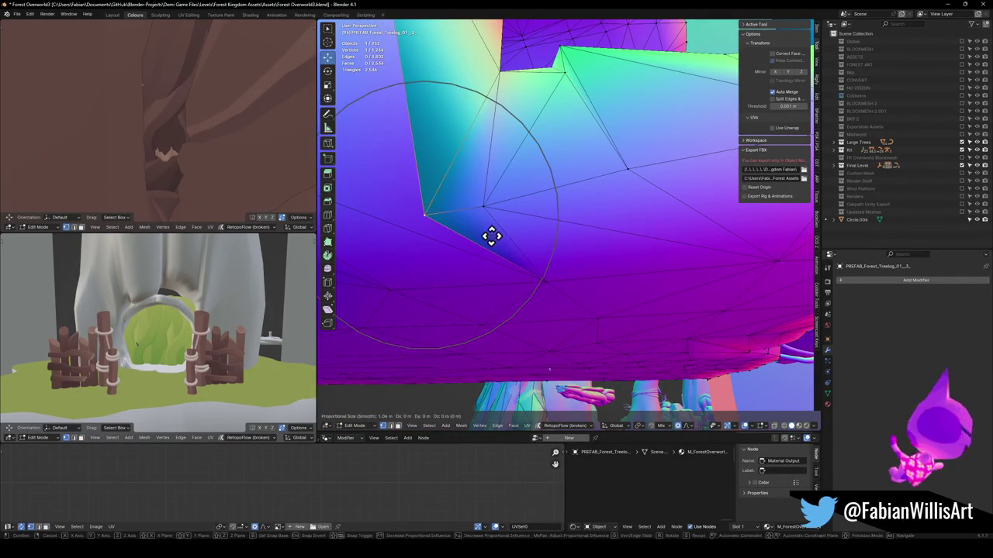
click(564, 235)
Slide another vertex along its edge and move a vertex along the X axis.
mouse_move(551, 217)
mouse_down()
mouse_move(503, 259)
mouse_move(528, 224)
mouse_move(578, 212)
mouse_move(581, 222)
mouse_move(523, 246)
mouse_up()
scroll(484, 230, up, 3)
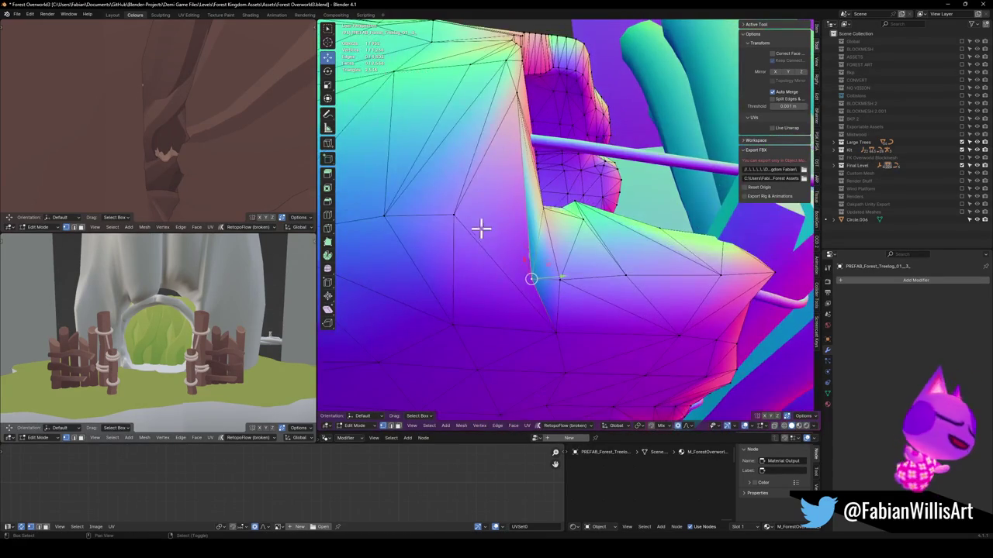
mouse_move(560, 252)
mouse_down()
mouse_move(519, 280)
mouse_move(584, 271)
mouse_move(579, 283)
mouse_move(521, 250)
mouse_move(543, 250)
mouse_move(583, 283)
mouse_up()
key(g)
key(g)
click(701, 335)
mouse_move(701, 335)
mouse_down()
mouse_move(616, 302)
mouse_move(574, 274)
mouse_move(574, 255)
mouse_move(594, 268)
mouse_move(583, 295)
mouse_move(577, 284)
mouse_move(591, 312)
mouse_move(603, 259)
mouse_move(614, 257)
mouse_up()
key(g)
key(x)
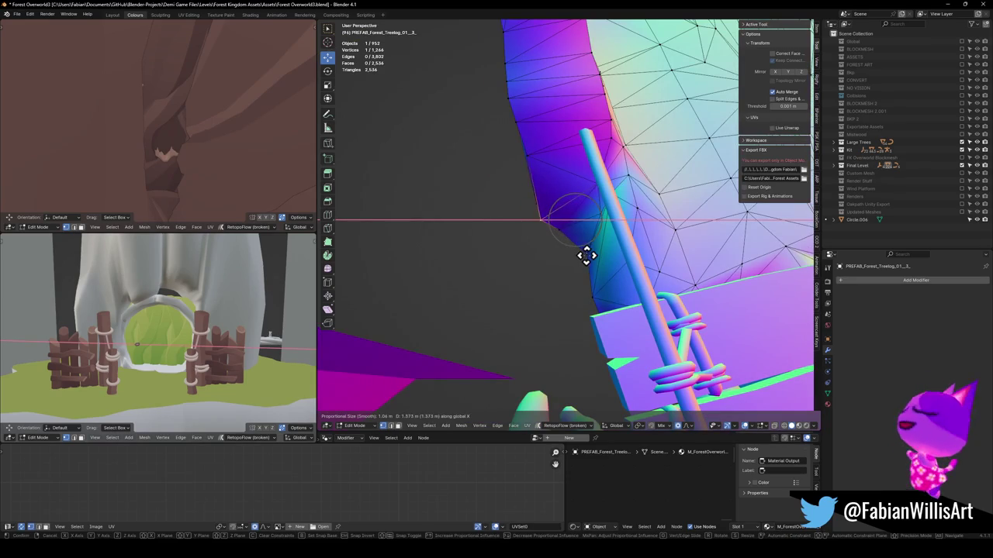
click(583, 256)
Select the quad and triangle at the arch opening and move them 0.39561 m along X.
mouse_move(507, 248)
mouse_down()
mouse_move(552, 224)
mouse_move(531, 247)
mouse_up()
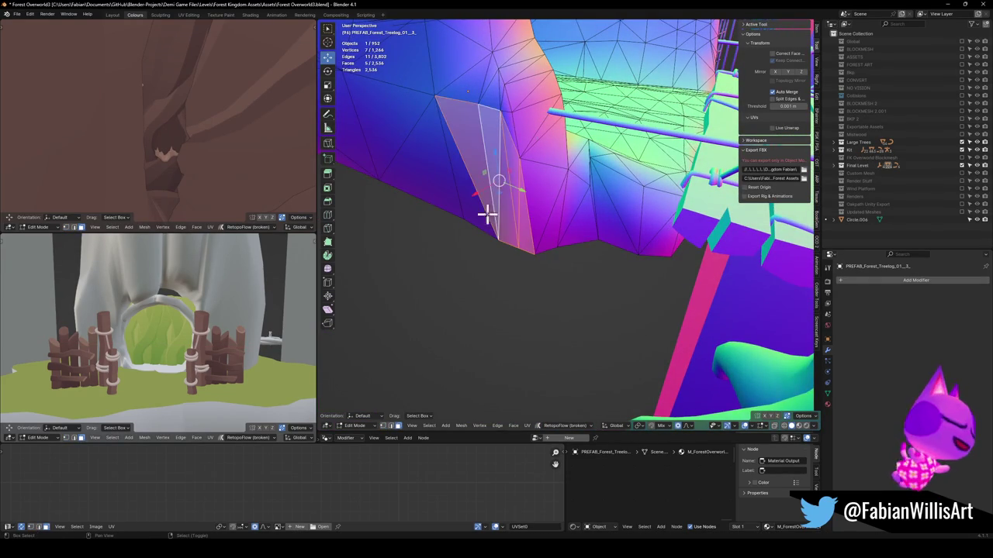
drag(487, 203, 482, 267)
mouse_move(547, 228)
mouse_down()
mouse_move(490, 219)
mouse_move(532, 201)
mouse_move(538, 279)
mouse_move(559, 231)
mouse_move(546, 246)
mouse_move(596, 247)
mouse_up()
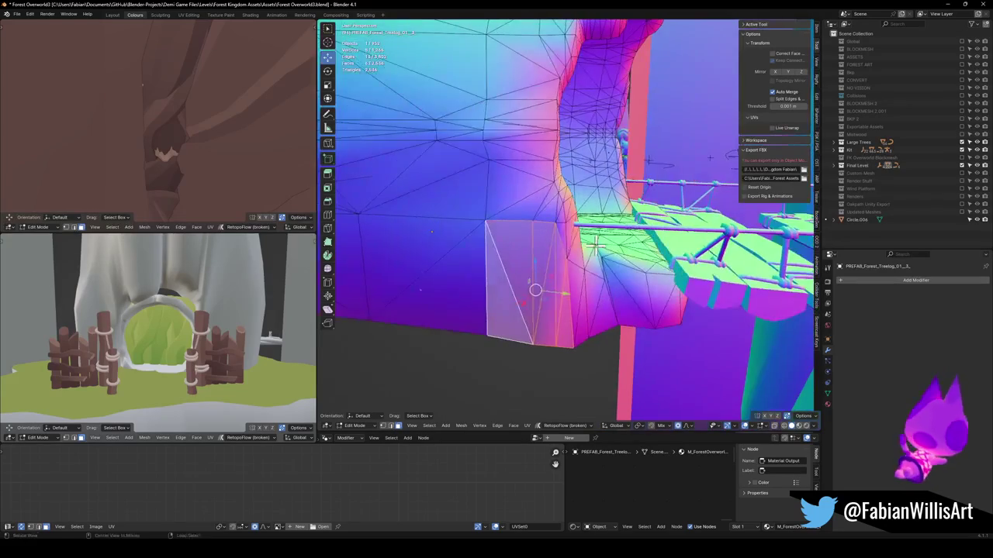
shift+click(458, 221)
shift+click(481, 211)
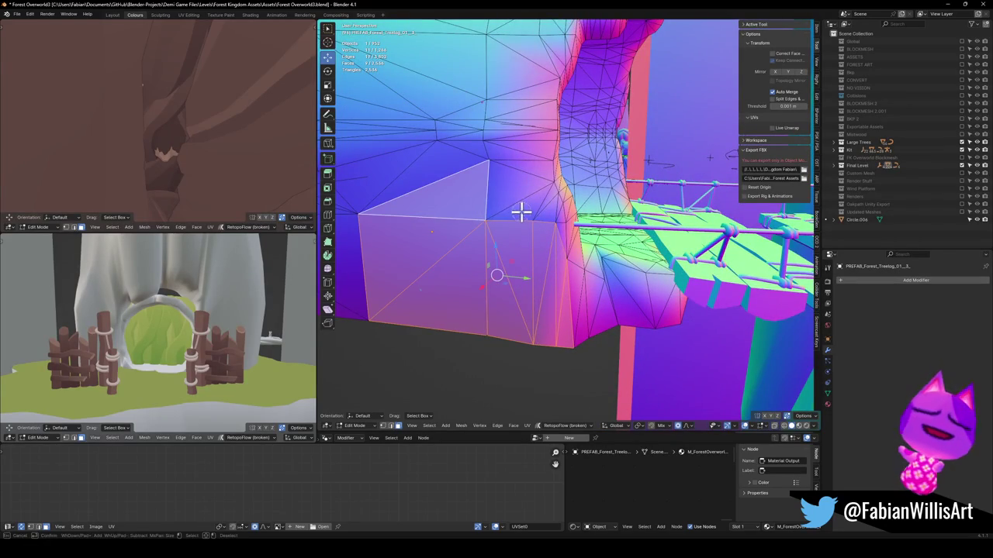
drag(552, 221, 510, 228)
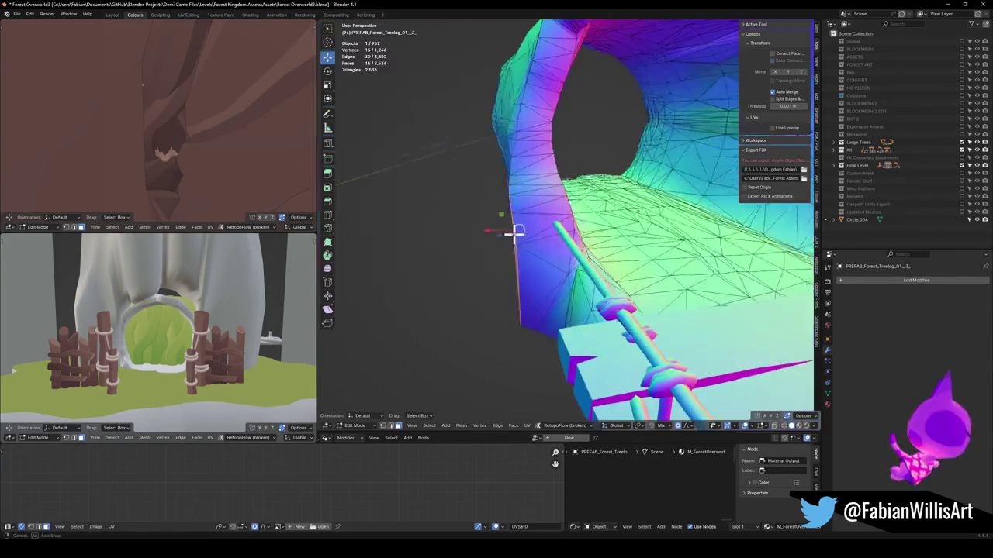
key(g)
key(x)
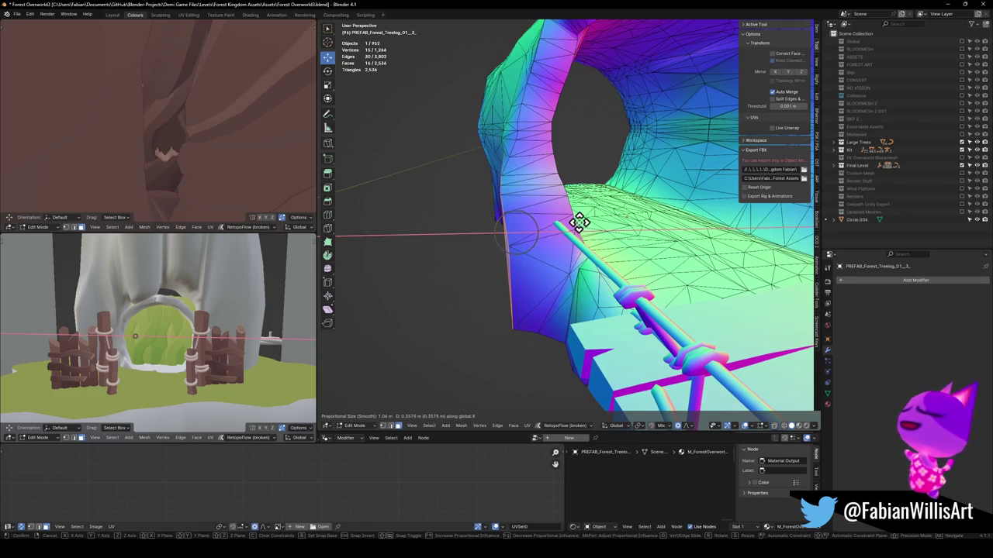
click(574, 225)
mouse_move(574, 224)
mouse_down()
mouse_move(505, 228)
mouse_move(546, 223)
mouse_move(518, 224)
mouse_move(489, 132)
mouse_move(496, 142)
mouse_up()
Proportionally move a vertex along X to smooth the lower edge, then return to Object Mode.
key(alt+a)
key(g)
key(x)
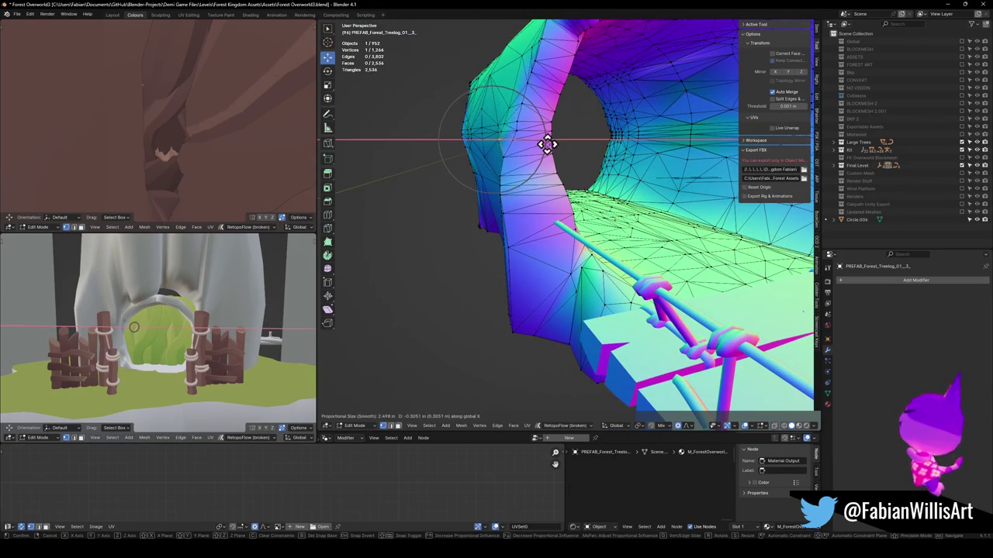
click(548, 144)
mouse_move(567, 181)
mouse_down()
mouse_move(553, 213)
mouse_move(523, 220)
mouse_move(560, 215)
mouse_move(643, 274)
mouse_move(583, 276)
mouse_move(603, 258)
mouse_move(649, 290)
mouse_move(687, 255)
mouse_move(667, 231)
mouse_move(575, 238)
mouse_move(538, 282)
mouse_move(543, 256)
mouse_move(601, 256)
mouse_up()
key(Tab)
Select the FK_OVERWORLD empty and all of its child objects with Shift+G.
click(661, 200)
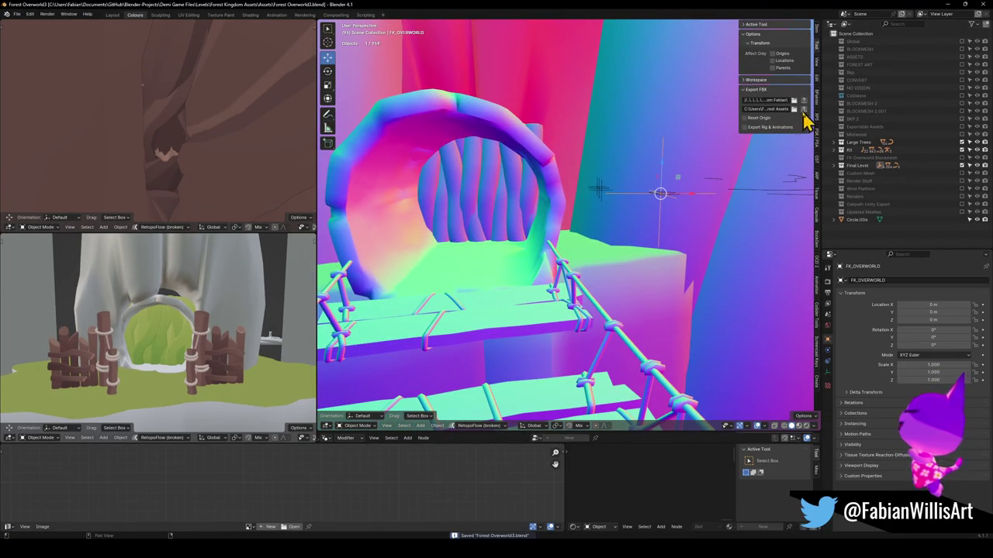
key(ctrl+z)
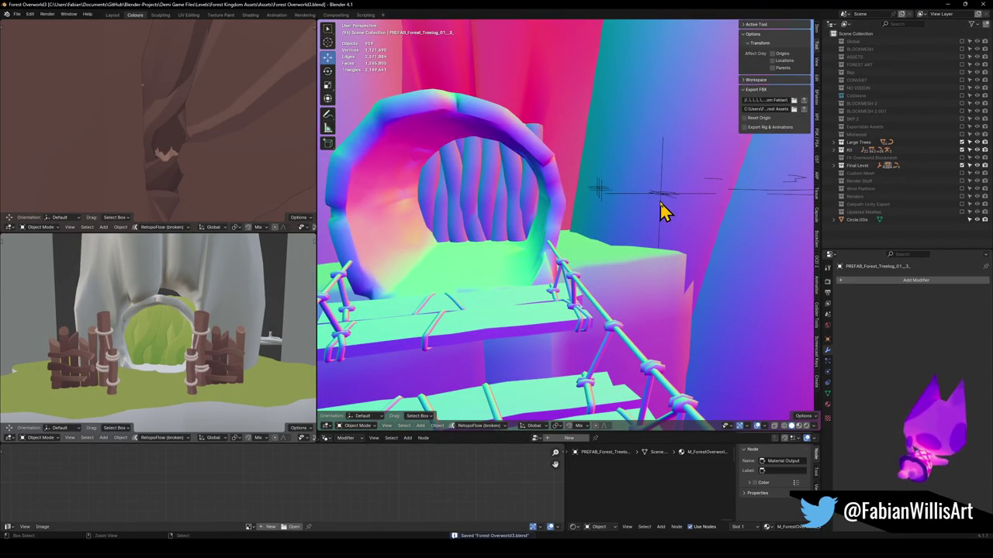
key(ctrl+shift+z)
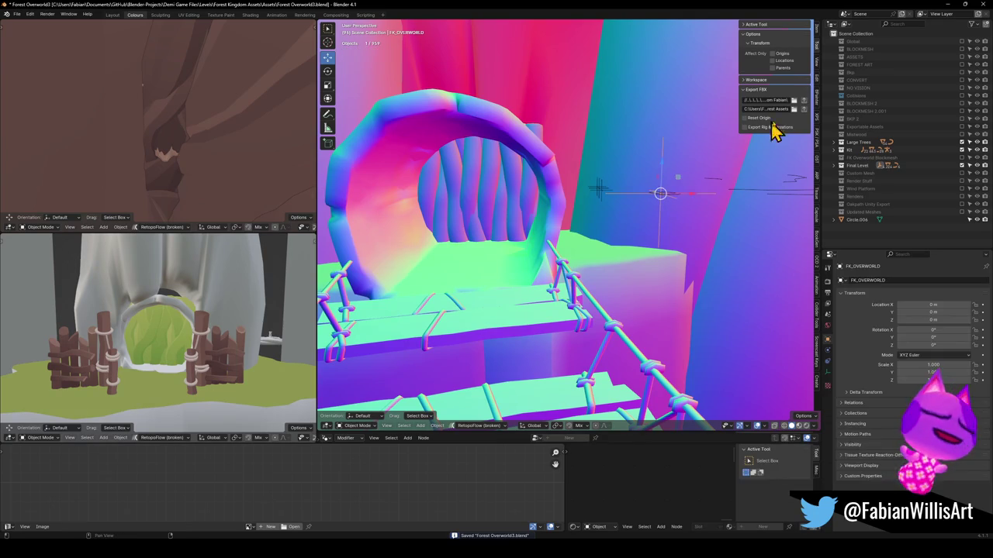
key(shift+g)
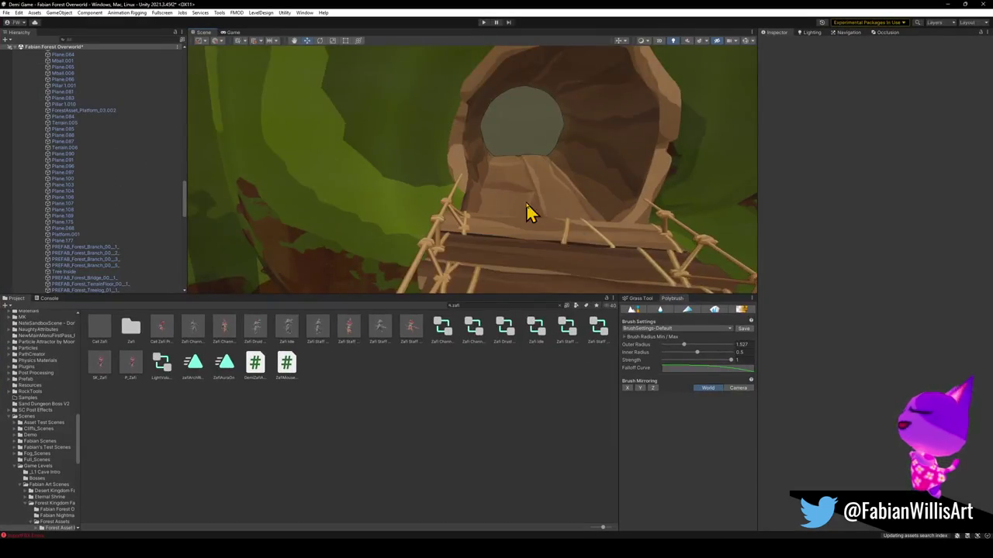
Orbit and fly the Scene view along the rope bridge into the log tunnel and around the forest.
mouse_move(532, 210)
mouse_down()
mouse_move(543, 200)
mouse_move(581, 201)
mouse_move(561, 220)
mouse_move(656, 219)
mouse_move(538, 191)
mouse_move(643, 228)
mouse_move(807, 234)
mouse_up()
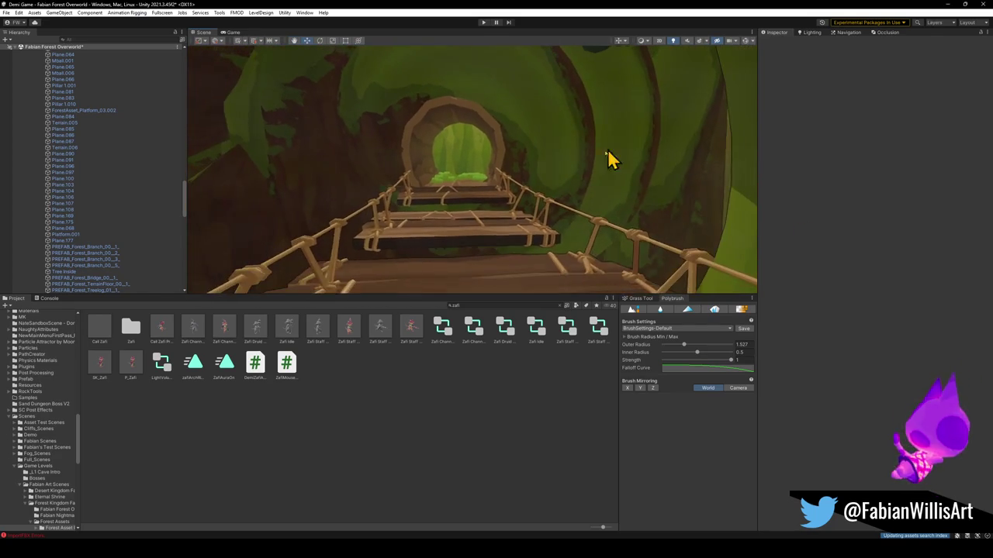
mouse_move(538, 203)
mouse_down()
mouse_move(523, 194)
mouse_move(629, 209)
mouse_move(647, 225)
mouse_move(594, 180)
mouse_move(563, 177)
mouse_move(491, 193)
mouse_move(554, 198)
mouse_move(503, 206)
mouse_move(365, 207)
mouse_move(467, 191)
mouse_move(471, 225)
mouse_move(472, 160)
mouse_up()
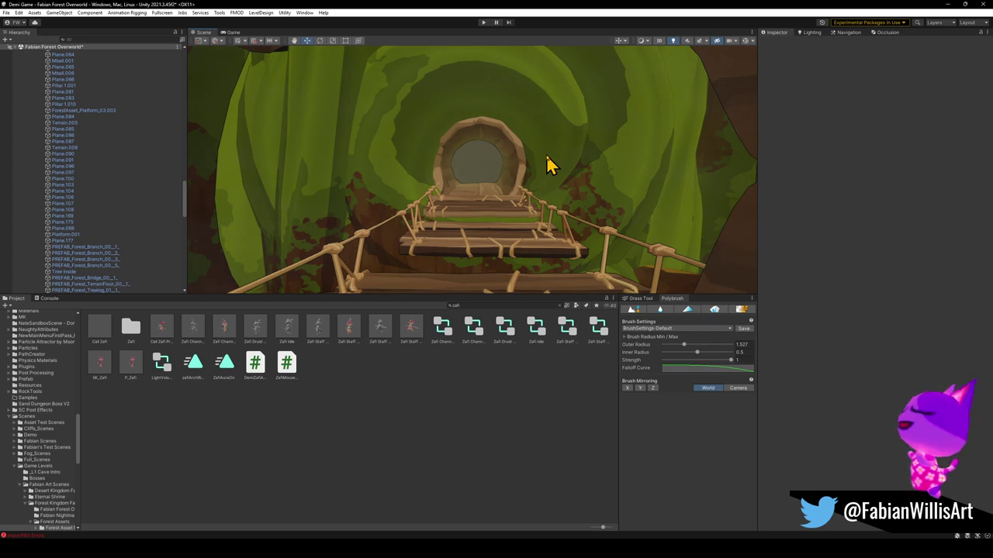
mouse_move(611, 150)
mouse_down()
mouse_move(292, 155)
mouse_move(390, 198)
mouse_move(401, 164)
mouse_move(441, 181)
mouse_move(419, 188)
mouse_up()
Select and frame PREFAB_Forest_BigBranch_02, then duplicate it.
click(440, 180)
key(f)
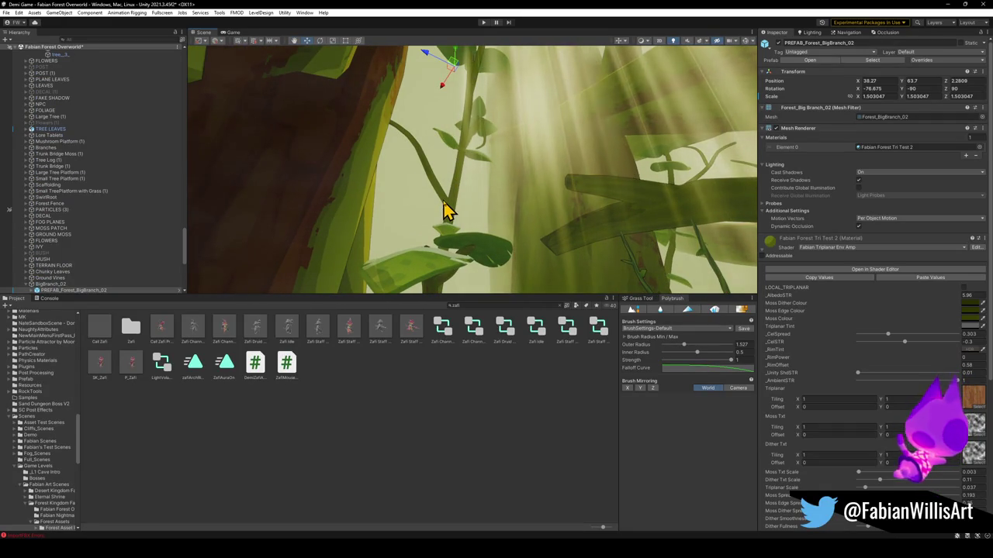
mouse_move(514, 211)
mouse_down()
mouse_move(521, 279)
mouse_move(408, 219)
mouse_move(330, 217)
mouse_move(481, 183)
mouse_move(435, 183)
mouse_move(443, 195)
mouse_move(421, 222)
mouse_move(350, 244)
mouse_move(394, 240)
mouse_up()
key(ctrl+d)
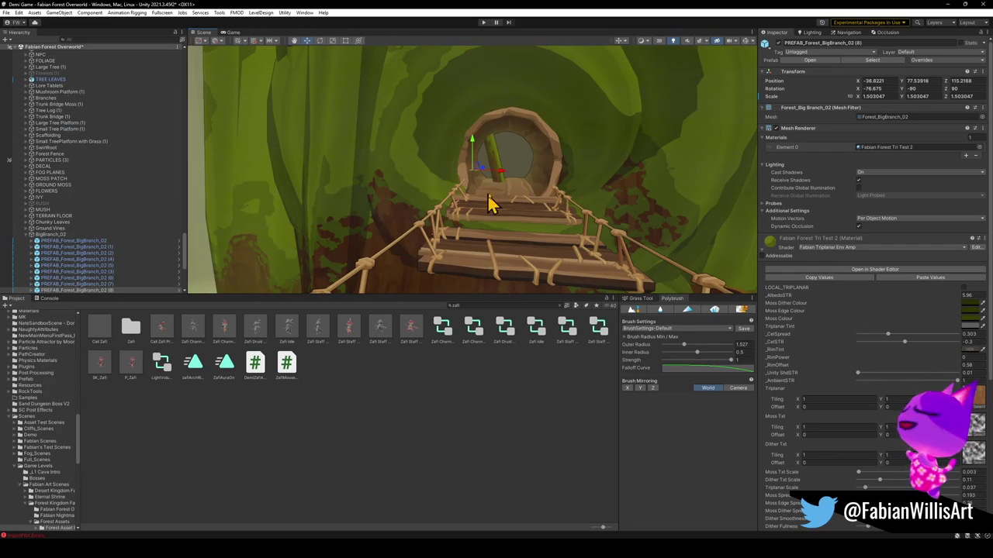
mouse_move(479, 178)
mouse_down()
mouse_move(483, 189)
mouse_move(474, 166)
mouse_move(305, 302)
mouse_move(421, 217)
mouse_move(343, 238)
mouse_move(328, 150)
mouse_move(349, 195)
mouse_move(328, 202)
mouse_move(346, 156)
mouse_move(421, 173)
mouse_up()
Rotate the branch copy, move it lower in front of the doorway, and scale it to about 0.89.
key(e)
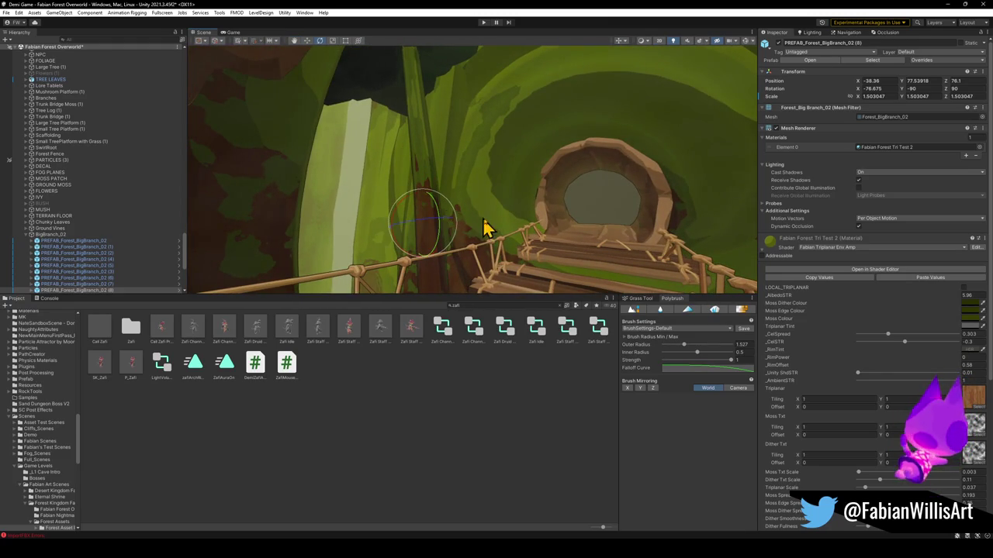
mouse_move(453, 211)
mouse_down()
mouse_move(458, 219)
mouse_move(442, 224)
mouse_up()
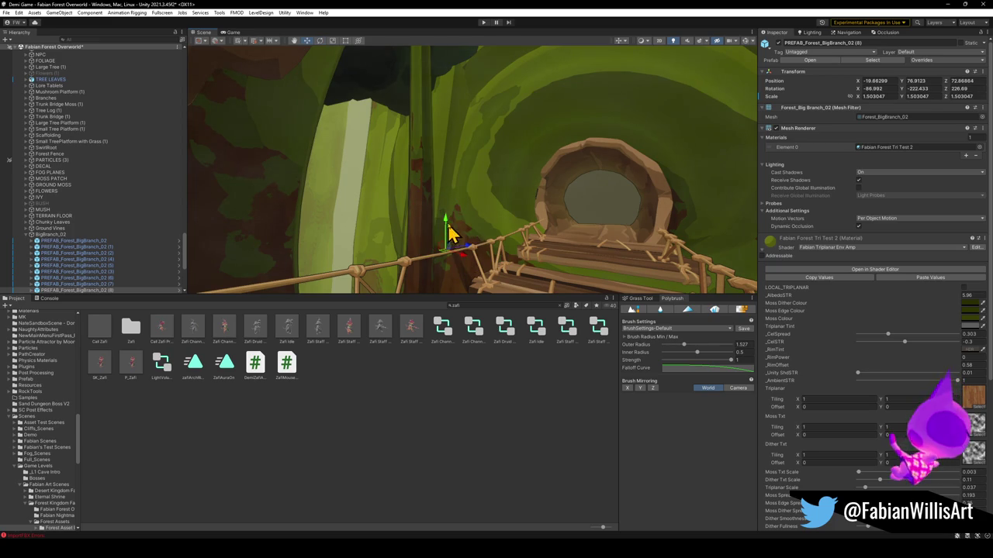
mouse_move(454, 295)
mouse_down()
mouse_move(458, 520)
mouse_move(454, 437)
mouse_up()
mouse_move(477, 271)
mouse_down()
mouse_move(488, 191)
mouse_move(503, 178)
mouse_move(515, 204)
mouse_up()
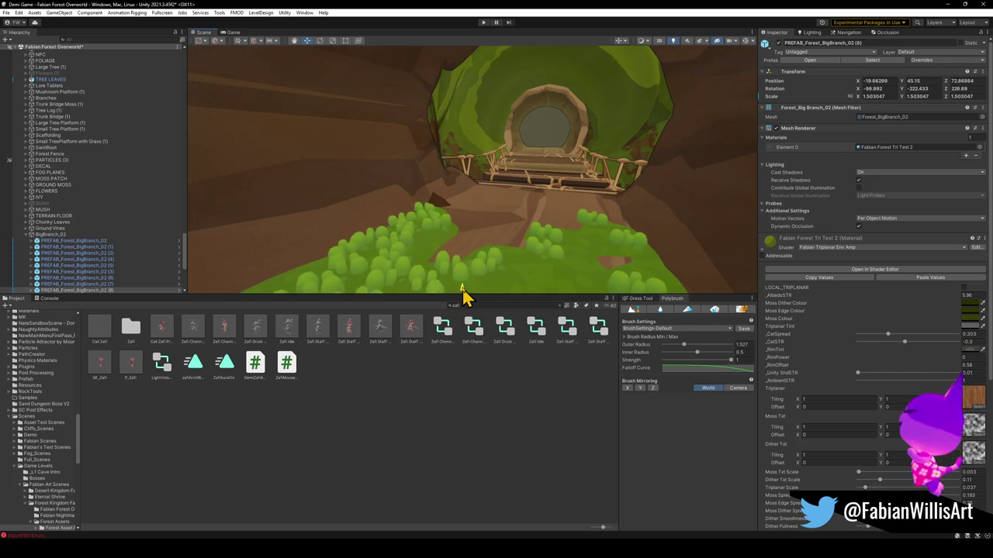
mouse_move(469, 179)
mouse_down()
mouse_move(492, 188)
mouse_move(478, 194)
mouse_up()
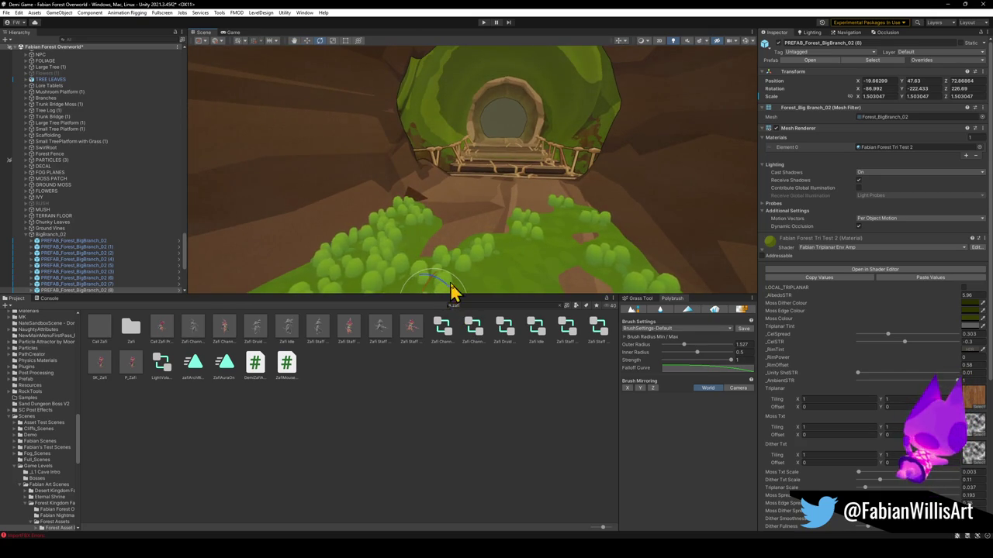
mouse_move(446, 289)
mouse_down()
mouse_move(466, 296)
mouse_move(485, 249)
mouse_up()
key(r)
mouse_move(422, 256)
mouse_down()
mouse_move(408, 255)
mouse_move(460, 189)
mouse_move(465, 222)
mouse_move(438, 278)
mouse_move(376, 254)
mouse_up()
key(w)
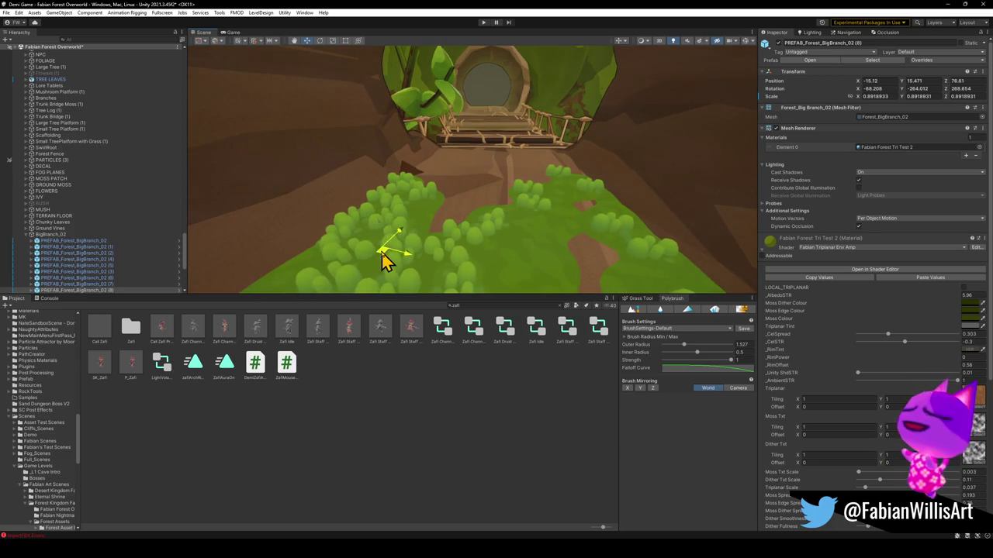
Shrink the branch to about 0.87, rotate it to -54.38 on Z, and place it at the doorway's lower left.
mouse_move(377, 214)
mouse_down()
mouse_move(407, 201)
mouse_move(412, 149)
mouse_move(313, 160)
mouse_move(491, 159)
mouse_move(474, 217)
mouse_move(475, 190)
mouse_move(443, 195)
mouse_move(470, 222)
mouse_move(505, 222)
mouse_move(492, 225)
mouse_move(491, 211)
mouse_move(550, 189)
mouse_move(612, 124)
mouse_move(614, 104)
mouse_move(512, 138)
mouse_move(447, 239)
mouse_move(446, 260)
mouse_up()
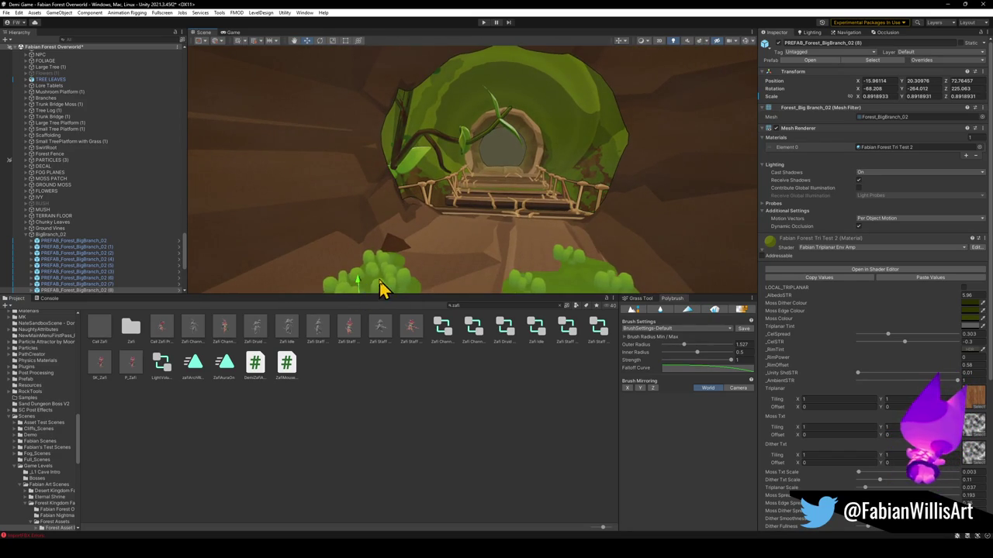
mouse_move(363, 258)
mouse_down()
mouse_move(443, 224)
mouse_move(452, 232)
mouse_move(450, 248)
mouse_move(374, 233)
mouse_up()
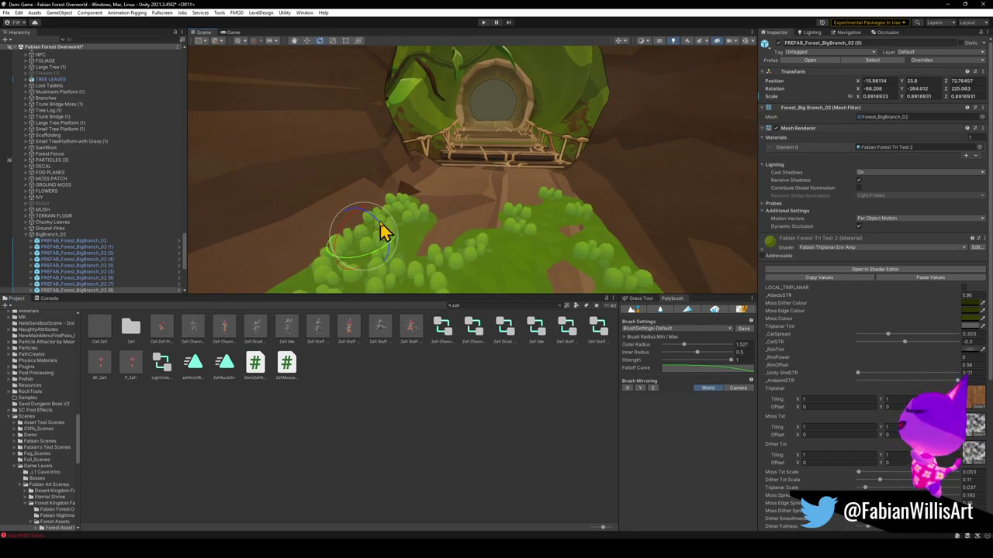
key(r)
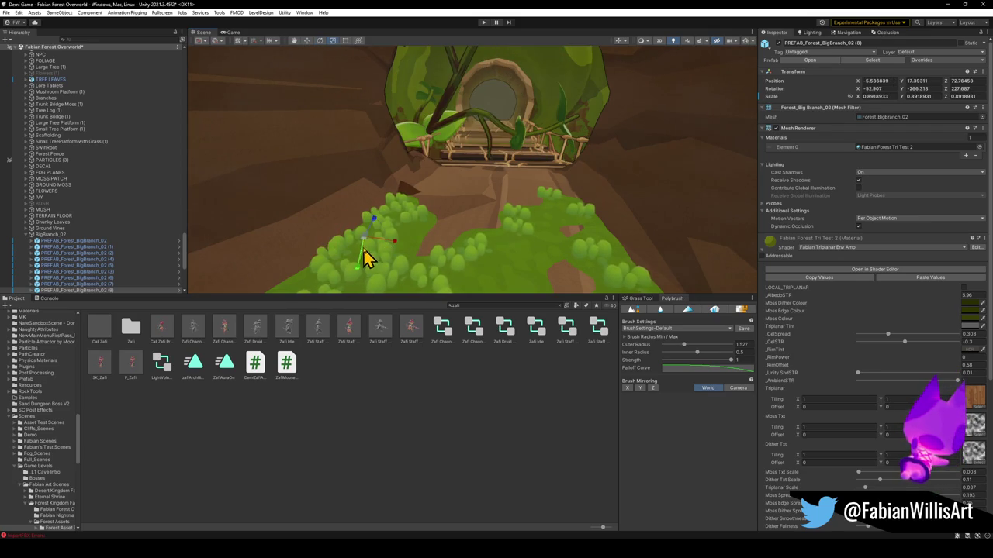
mouse_move(367, 246)
mouse_down()
mouse_move(375, 188)
mouse_move(437, 168)
mouse_move(463, 137)
mouse_move(444, 129)
mouse_move(443, 166)
mouse_up()
key(w)
scroll(426, 183, up, 2)
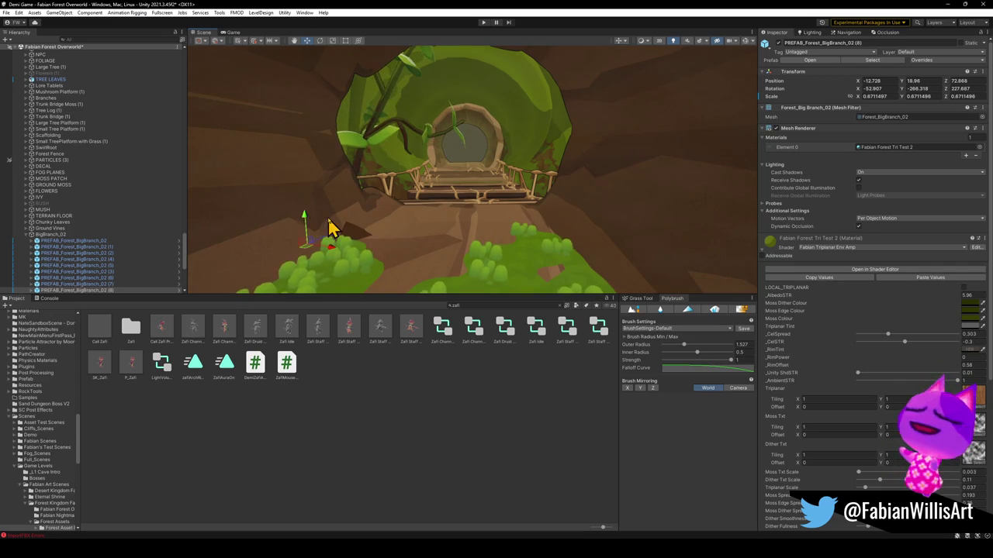
drag(324, 237, 330, 237)
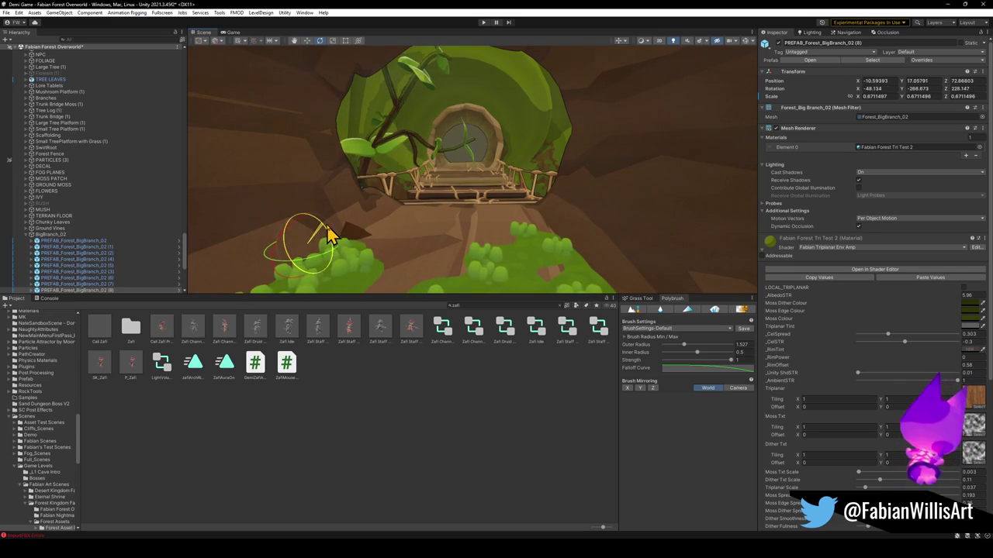
mouse_move(318, 228)
mouse_down()
mouse_move(332, 210)
mouse_move(317, 249)
mouse_move(357, 219)
mouse_move(432, 191)
mouse_move(421, 377)
mouse_move(443, 211)
mouse_move(453, 206)
mouse_move(437, 199)
mouse_move(401, 259)
mouse_move(430, 243)
mouse_move(470, 171)
mouse_up()
click(466, 187)
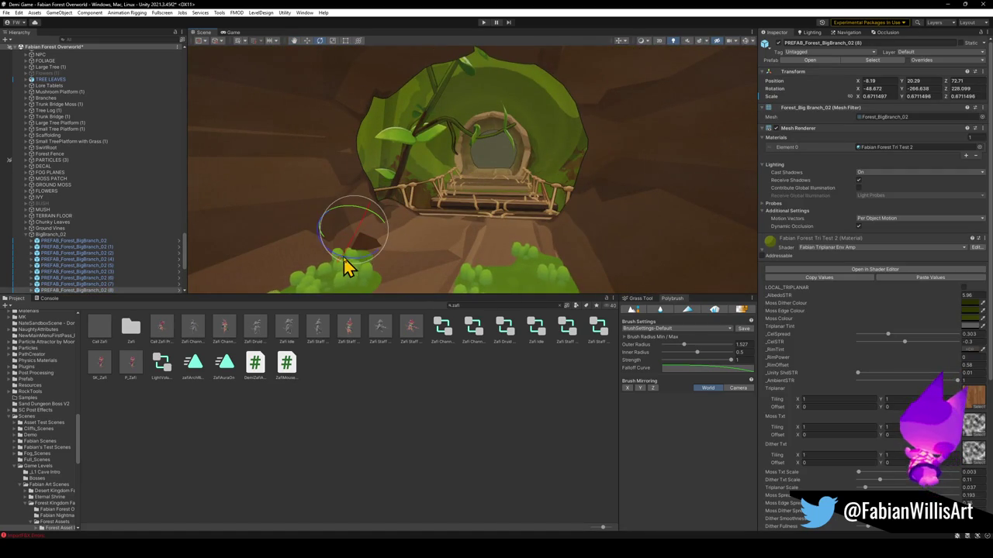
mouse_move(357, 266)
mouse_down()
mouse_move(506, 284)
mouse_move(587, 274)
mouse_up()
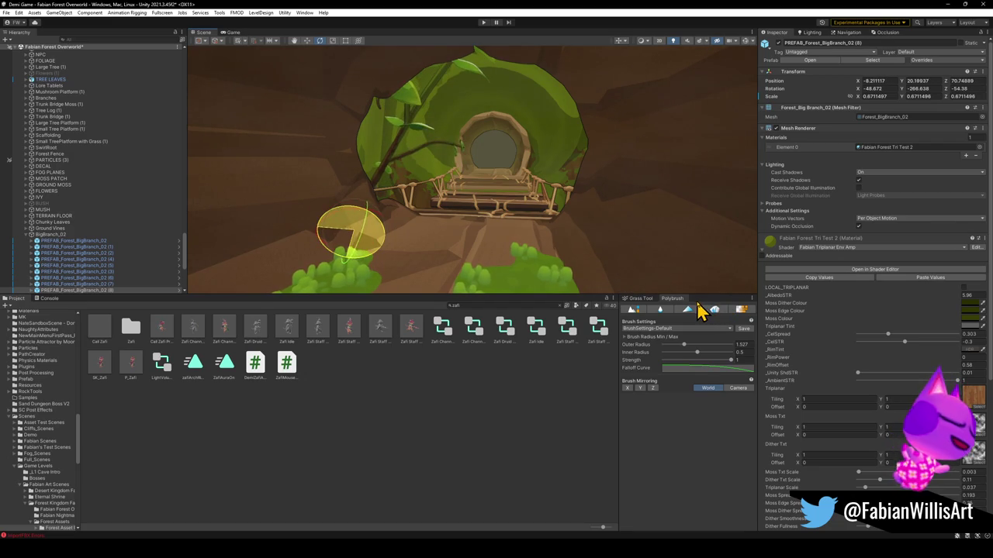
Scale the branch back to about 1.0 over the doorway and place copy (9) beside it, rotated about -171.9 on Y.
drag(701, 310, 675, 258)
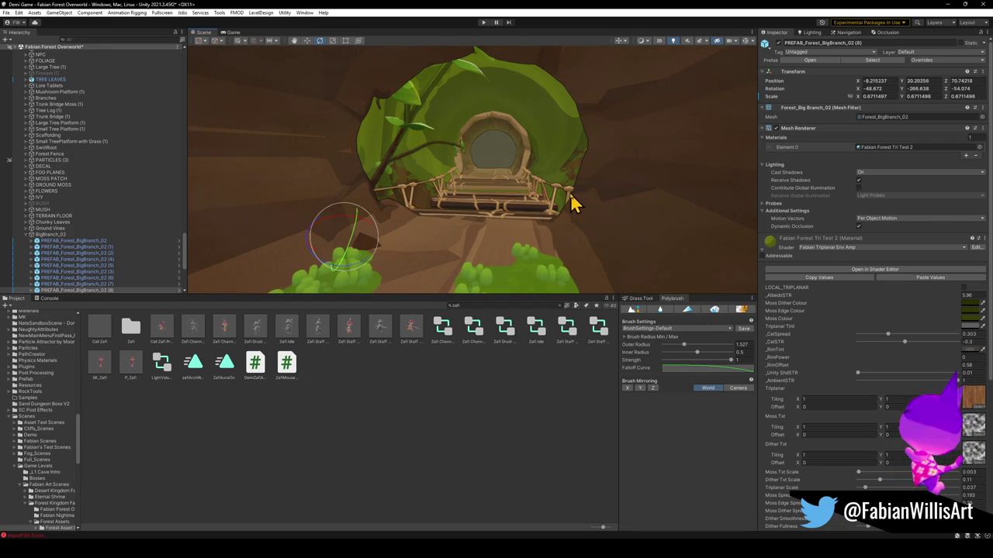
mouse_move(359, 245)
mouse_down()
mouse_move(328, 255)
mouse_move(306, 280)
mouse_move(399, 230)
mouse_move(321, 235)
mouse_move(372, 233)
mouse_move(366, 224)
mouse_move(423, 202)
mouse_move(428, 215)
mouse_up()
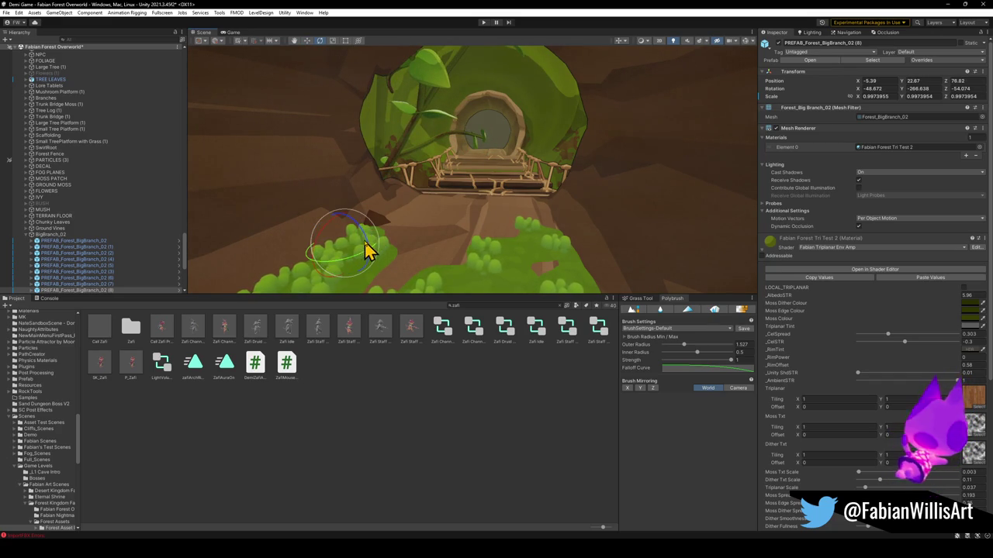
mouse_move(373, 260)
mouse_down()
mouse_move(380, 266)
mouse_move(371, 248)
mouse_move(411, 206)
mouse_move(349, 188)
mouse_move(408, 215)
mouse_move(404, 243)
mouse_move(399, 188)
mouse_move(452, 170)
mouse_move(436, 202)
mouse_up()
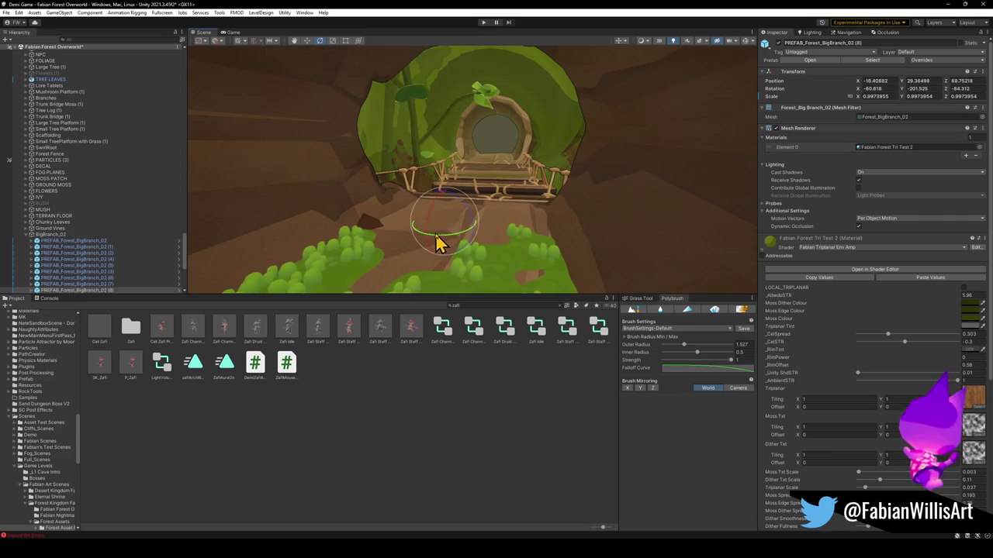
mouse_move(458, 252)
mouse_down()
mouse_move(393, 263)
mouse_move(438, 239)
mouse_move(429, 231)
mouse_move(435, 248)
mouse_move(438, 191)
mouse_move(439, 230)
mouse_move(550, 225)
mouse_move(568, 236)
mouse_move(442, 244)
mouse_move(506, 238)
mouse_move(549, 170)
mouse_up()
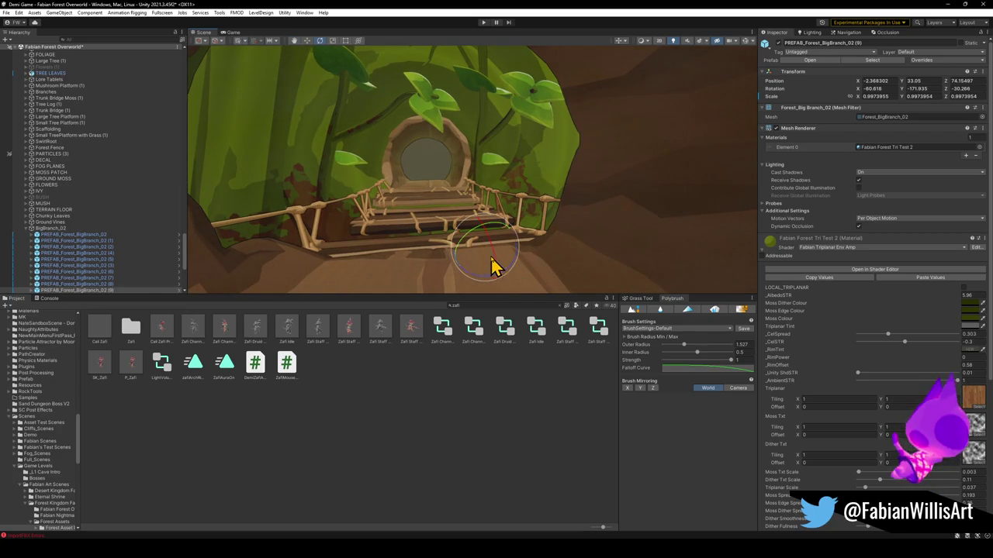
Spin the newest leafy branch around its Z axis, then duplicate another BigBranch_02 copy.
mouse_move(476, 275)
mouse_down()
mouse_move(764, 304)
mouse_move(677, 311)
mouse_move(580, 265)
mouse_up()
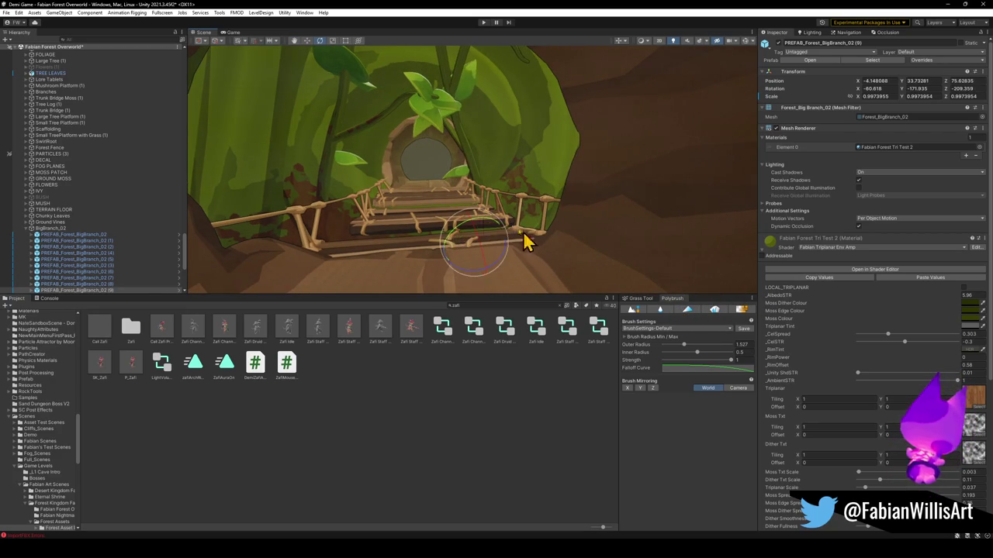
mouse_move(481, 228)
mouse_down()
mouse_move(514, 222)
mouse_move(487, 259)
mouse_move(496, 221)
mouse_move(510, 238)
mouse_up()
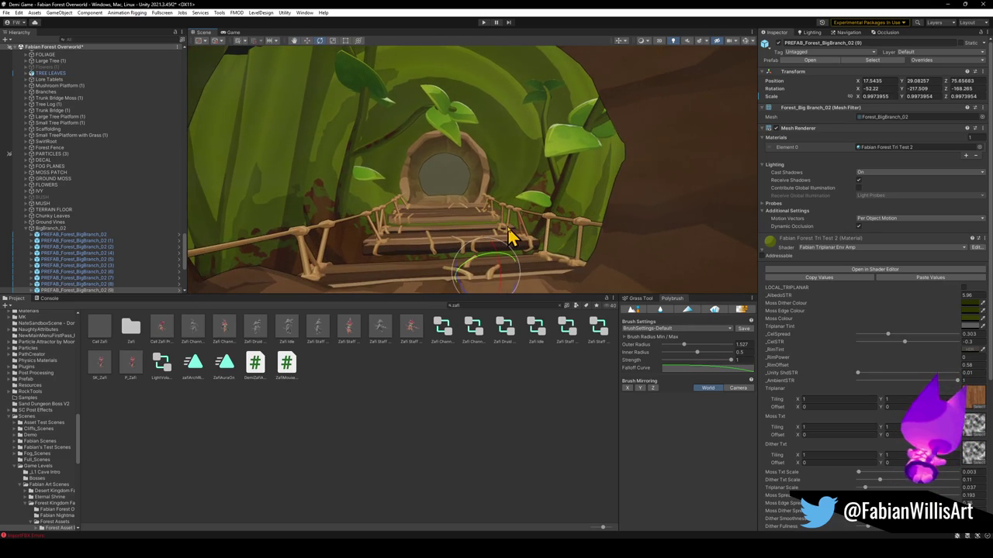
click(351, 169)
key(ctrl+d)
Place copy (10) beside the bridge's left end, tilted to about -51.3, -207.4, 78.1.
drag(367, 295, 297, 284)
drag(419, 211, 400, 210)
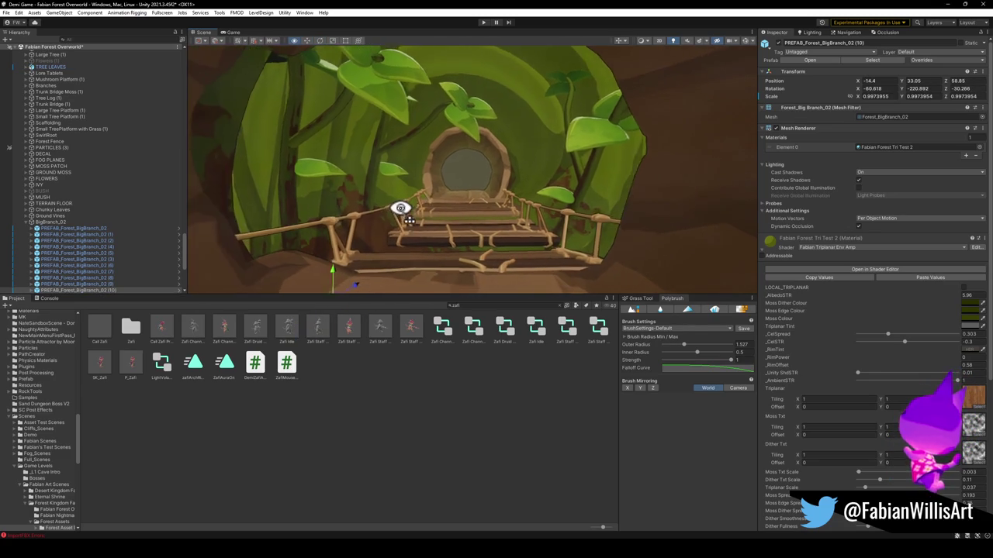
scroll(399, 209, down, 3)
scroll(399, 251, down, 2)
mouse_move(380, 281)
mouse_down()
mouse_move(272, 281)
mouse_move(318, 254)
mouse_up()
key(ctrl+z)
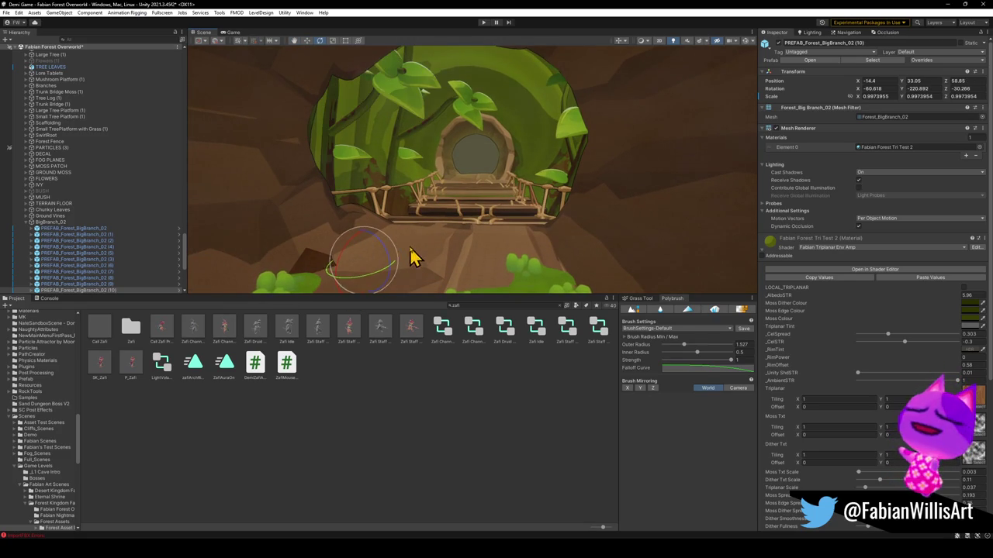
mouse_move(365, 299)
mouse_down()
mouse_move(170, 246)
mouse_move(388, 215)
mouse_move(430, 190)
mouse_up()
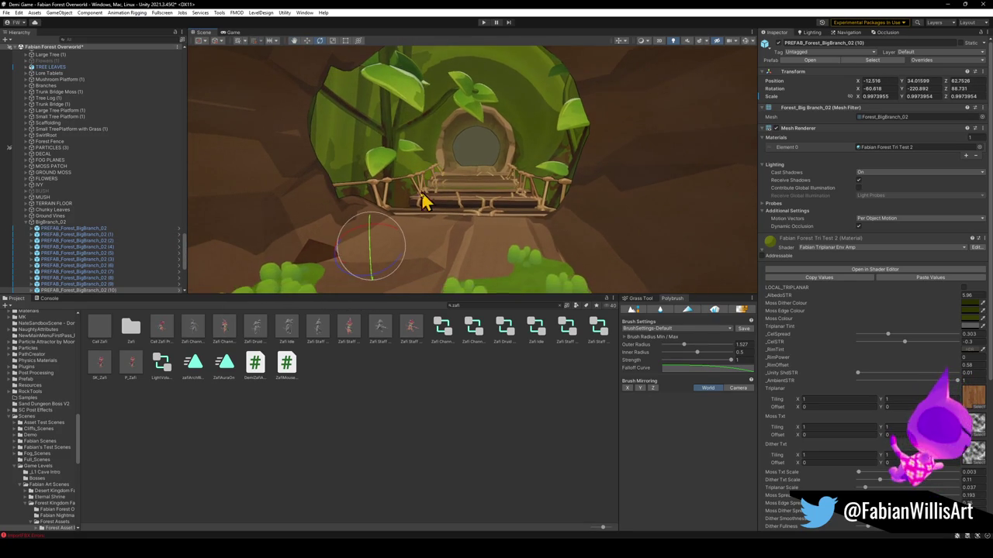
mouse_move(392, 250)
mouse_down()
mouse_move(441, 215)
mouse_move(357, 257)
mouse_up()
key(w)
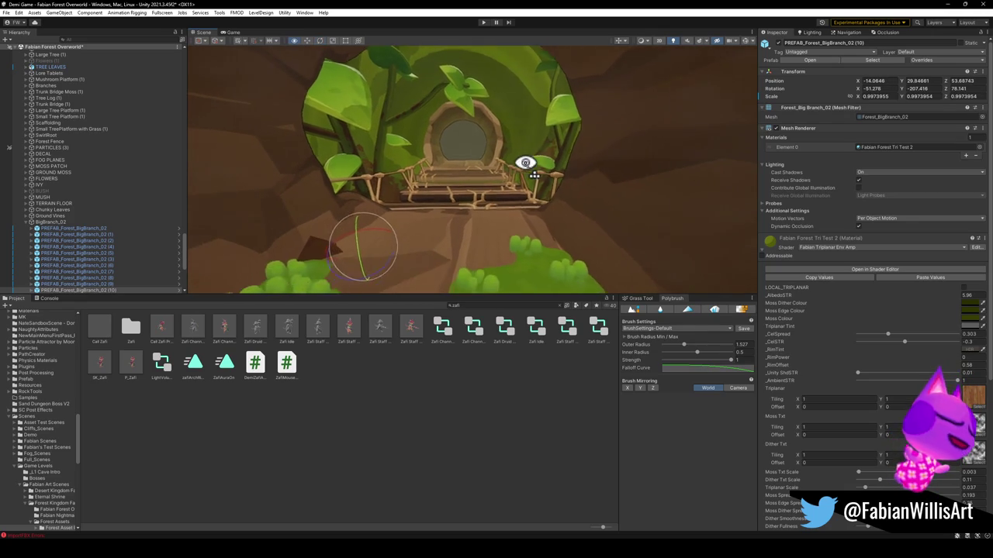
mouse_move(525, 163)
mouse_down()
mouse_move(443, 131)
mouse_move(348, 129)
mouse_move(367, 107)
mouse_move(379, 127)
mouse_move(343, 75)
mouse_move(361, 133)
mouse_move(348, 113)
mouse_move(450, 115)
mouse_move(443, 143)
mouse_move(540, 255)
mouse_up()
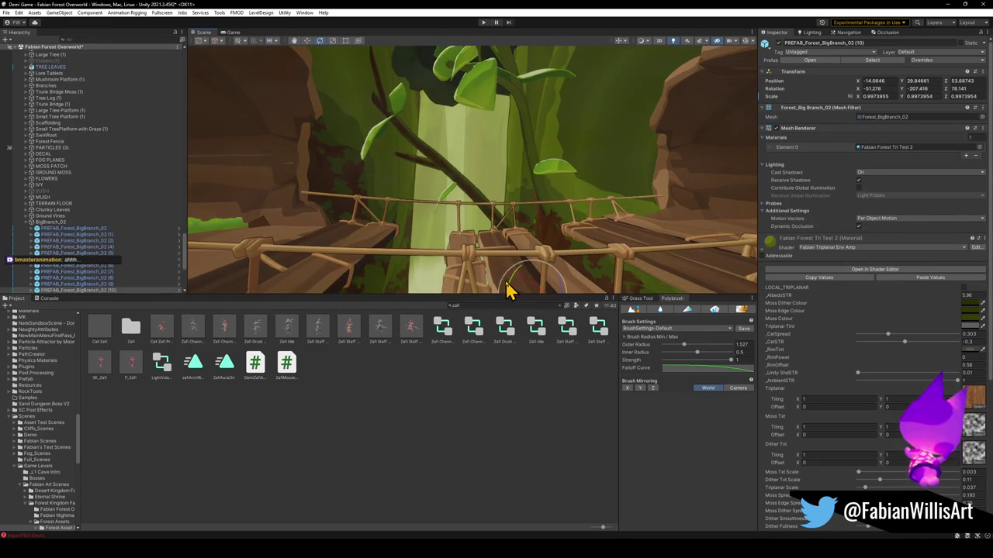
Clear the selection and pull the view back to frame the leafy bridge and tunnel arch.
scroll(513, 220, down, 2)
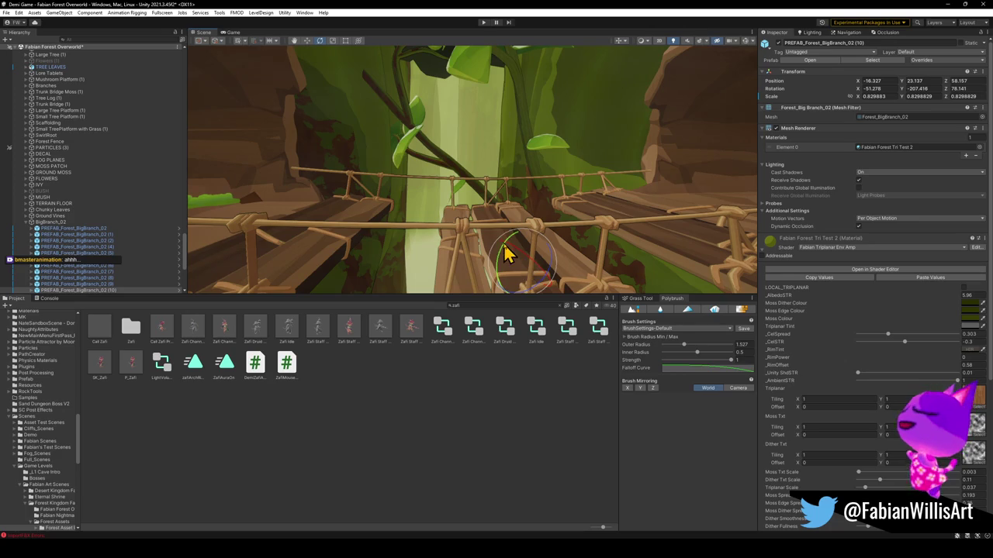
mouse_move(525, 245)
mouse_down()
mouse_move(517, 171)
mouse_move(567, 148)
mouse_move(623, 194)
mouse_move(478, 179)
mouse_move(549, 176)
mouse_move(638, 138)
mouse_move(703, 129)
mouse_move(542, 156)
mouse_move(501, 200)
mouse_move(503, 225)
mouse_move(355, 264)
mouse_move(536, 128)
mouse_move(377, 160)
mouse_move(363, 182)
mouse_move(468, 155)
mouse_move(441, 178)
mouse_up()
click(435, 421)
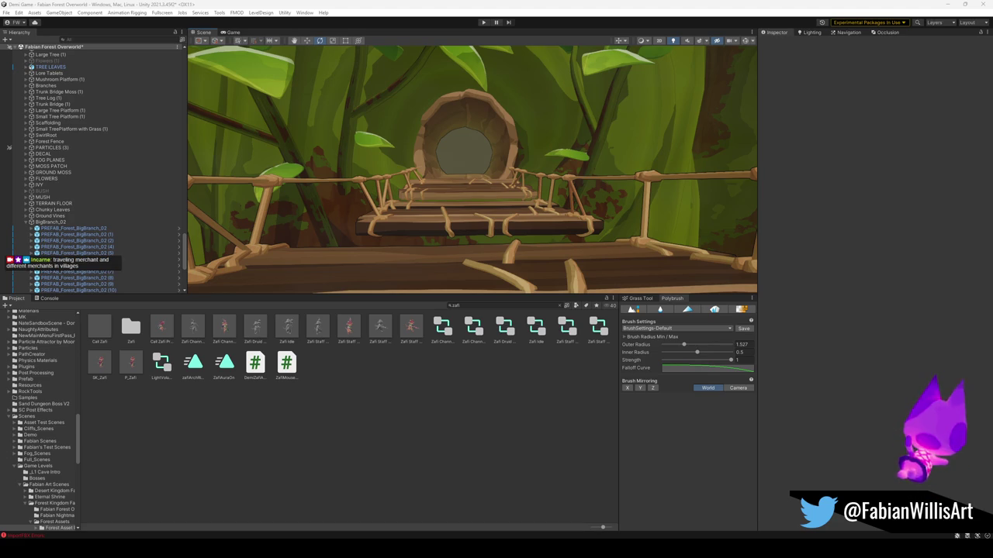
mouse_move(426, 247)
mouse_down()
mouse_move(422, 221)
mouse_move(610, 267)
mouse_move(481, 204)
mouse_move(522, 212)
mouse_move(528, 229)
mouse_move(650, 200)
mouse_move(448, 199)
mouse_move(564, 216)
mouse_move(458, 200)
mouse_move(472, 225)
mouse_move(605, 255)
mouse_move(510, 215)
mouse_up()
Move, turn and shrink MossPatch_00 (62) to about 80 percent on the slope by the bridge.
click(512, 216)
key(w)
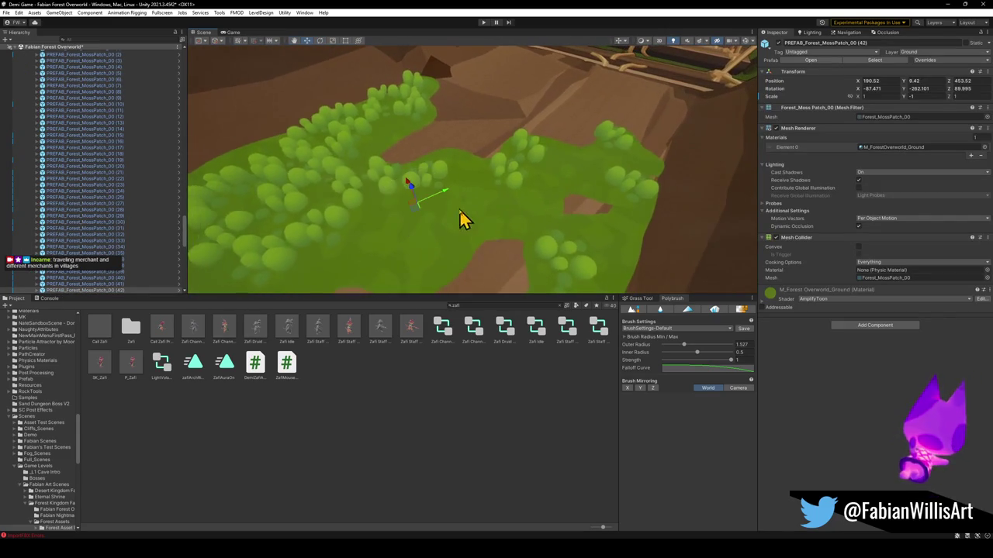
scroll(558, 101, up, 3)
mouse_move(558, 101)
mouse_down()
mouse_move(572, 82)
mouse_move(595, 106)
mouse_move(512, 186)
mouse_move(435, 189)
mouse_move(442, 184)
mouse_up()
key(e)
mouse_move(501, 163)
mouse_down()
mouse_move(499, 152)
mouse_move(539, 141)
mouse_move(536, 159)
mouse_move(446, 160)
mouse_move(333, 106)
mouse_up()
key(e)
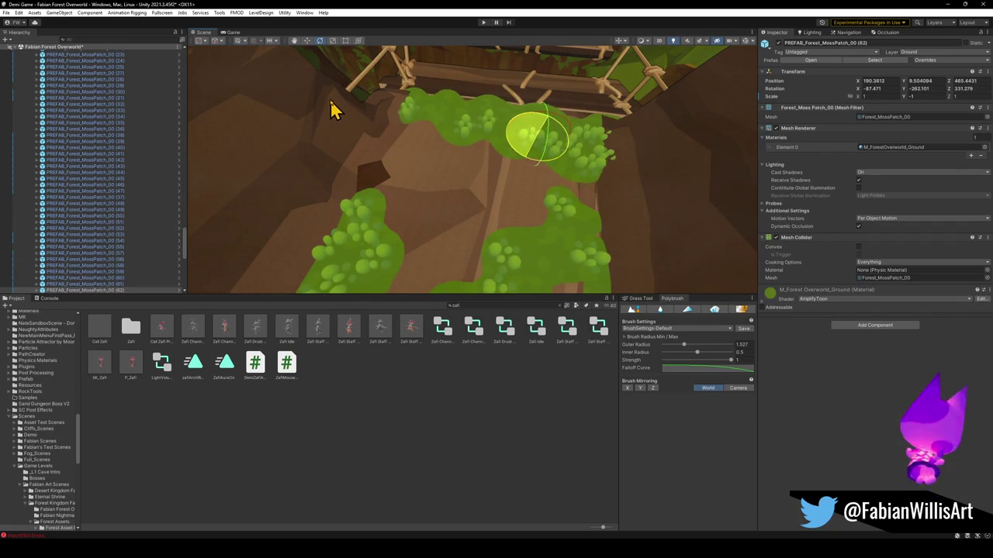
drag(532, 142, 498, 131)
key(r)
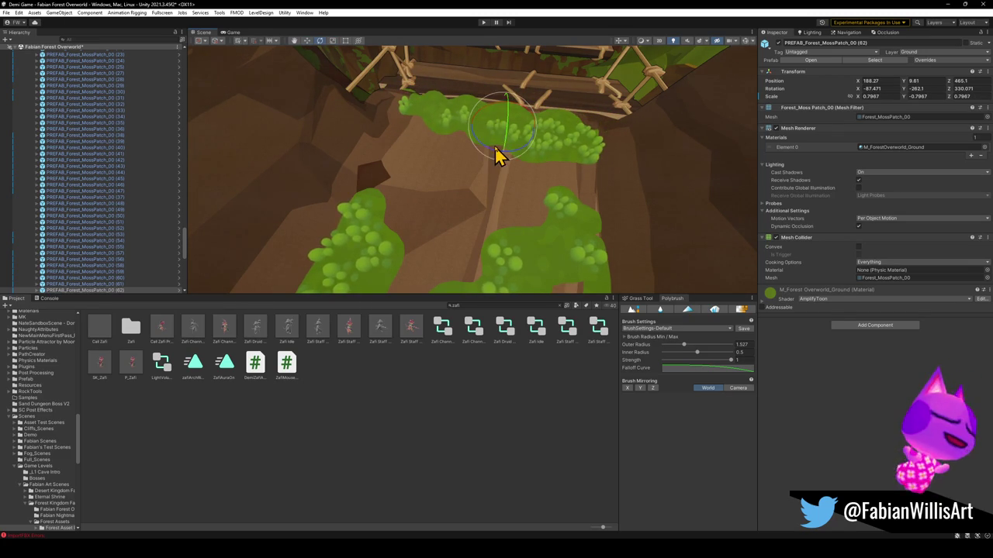
Deselect, swing the view to reveal the bridge, and reselect the moss patch on the slope.
click(453, 426)
mouse_move(487, 167)
mouse_down()
mouse_move(529, 127)
mouse_move(626, 129)
mouse_move(598, 147)
mouse_move(658, 154)
mouse_move(484, 164)
mouse_move(535, 168)
mouse_move(569, 193)
mouse_move(592, 193)
mouse_move(180, 162)
mouse_move(243, 155)
mouse_move(447, 189)
mouse_move(497, 190)
mouse_move(504, 163)
mouse_move(533, 185)
mouse_move(530, 177)
mouse_up()
click(554, 186)
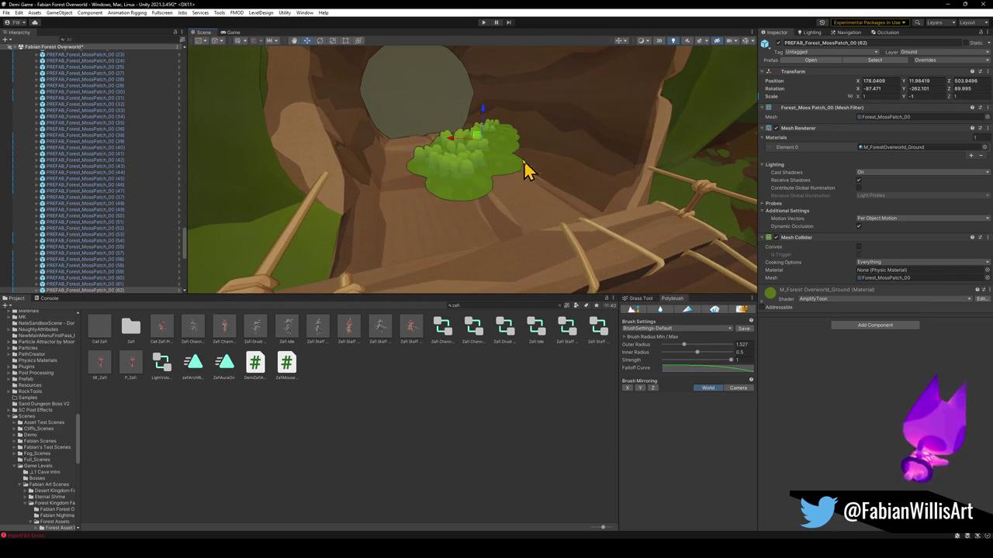
Slide and turn the moss patch down onto the path at the tunnel entrance.
drag(483, 116, 484, 159)
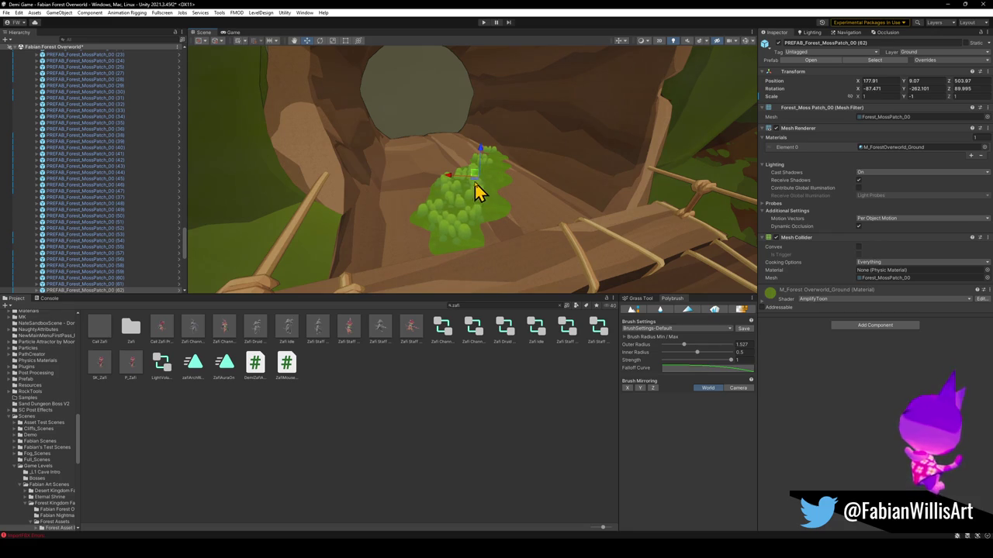
mouse_move(473, 187)
mouse_down()
mouse_move(508, 197)
mouse_move(514, 150)
mouse_up()
drag(512, 145, 512, 141)
Duplicate the moss patch as MossPatch_00 (63), rotated and placed beside the original along the path.
key(ctrl+d)
mouse_move(515, 184)
mouse_down()
mouse_move(461, 142)
mouse_move(401, 166)
mouse_up()
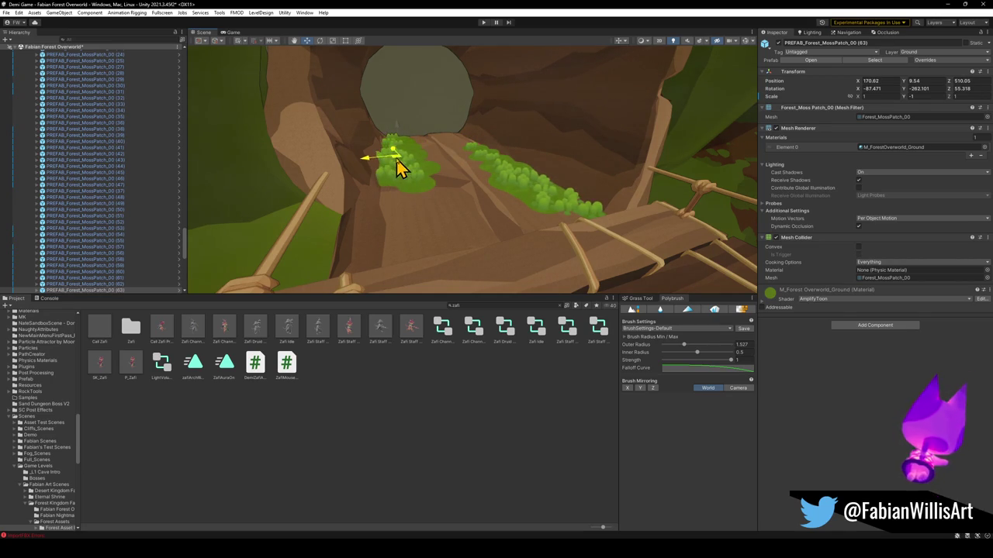
key(e)
mouse_move(458, 177)
mouse_down()
mouse_move(656, 187)
mouse_move(615, 204)
mouse_up()
key(w)
mouse_move(396, 167)
mouse_down()
mouse_move(434, 166)
mouse_move(425, 199)
mouse_move(413, 182)
mouse_move(468, 251)
mouse_move(421, 183)
mouse_move(488, 186)
mouse_move(473, 190)
mouse_move(488, 212)
mouse_move(470, 198)
mouse_move(473, 213)
mouse_move(467, 161)
mouse_up()
Make a second copy, MossPatch_00 (64), and deselect it.
key(ctrl+d)
key(e)
key(w)
click(461, 412)
Sink both moss copies slightly into the ground along the Y axis, then clear the selection.
click(476, 189)
click(332, 160)
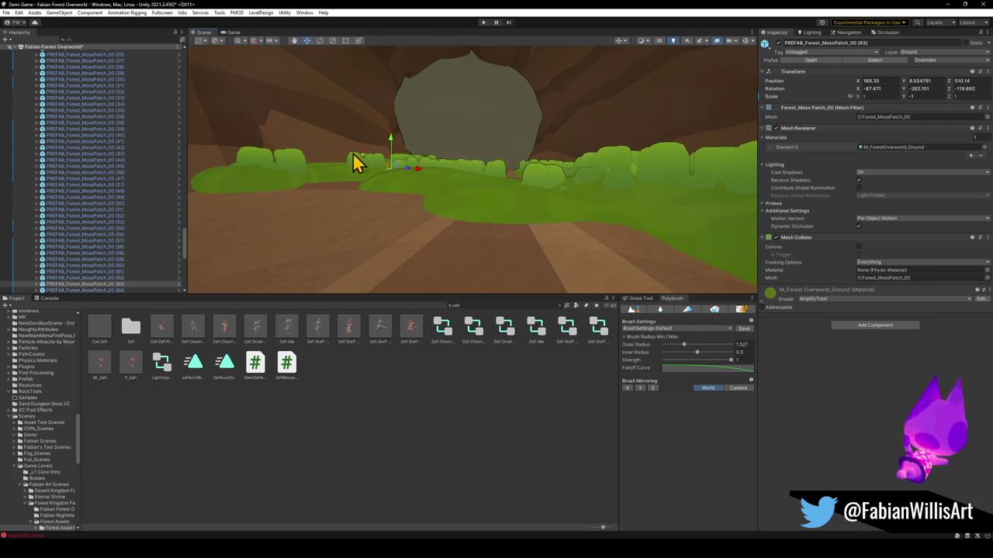
drag(391, 138, 392, 146)
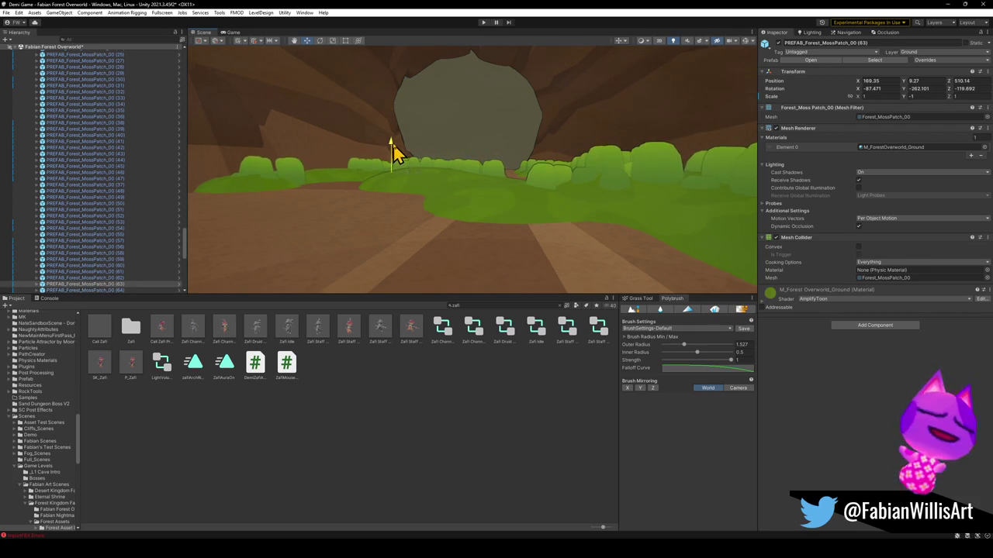
click(637, 206)
drag(637, 206, 720, 228)
drag(345, 141, 341, 138)
click(616, 194)
mouse_move(616, 194)
mouse_down()
mouse_move(501, 243)
mouse_move(411, 201)
mouse_move(394, 212)
mouse_up()
click(501, 244)
scroll(394, 211, down, 10)
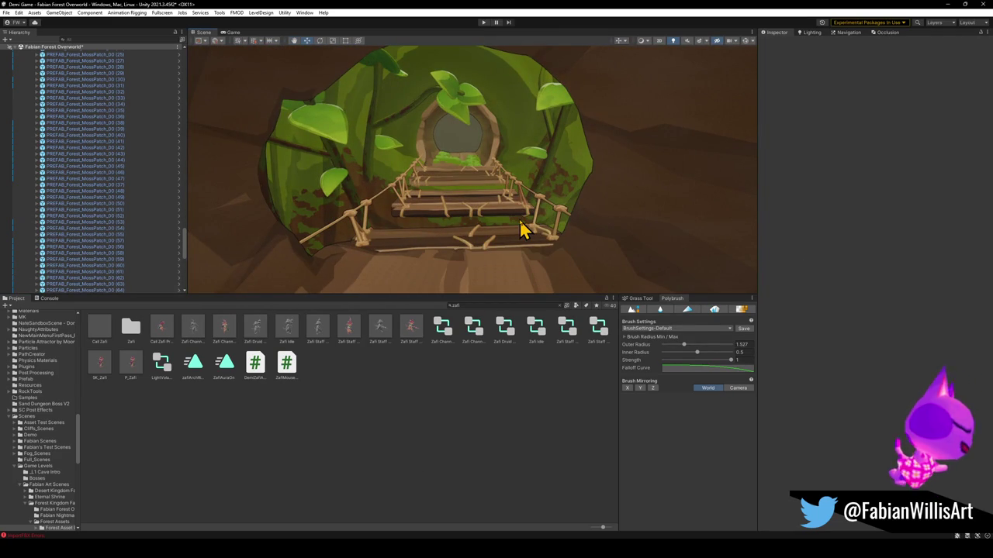
Collapse the Hierarchy to top-level objects, then expand ASSETS and PARTICLES (3).
mouse_move(518, 225)
mouse_down()
mouse_move(514, 202)
mouse_move(527, 220)
mouse_move(603, 250)
mouse_up()
click(114, 199)
key(ctrl+a)
key(Left)
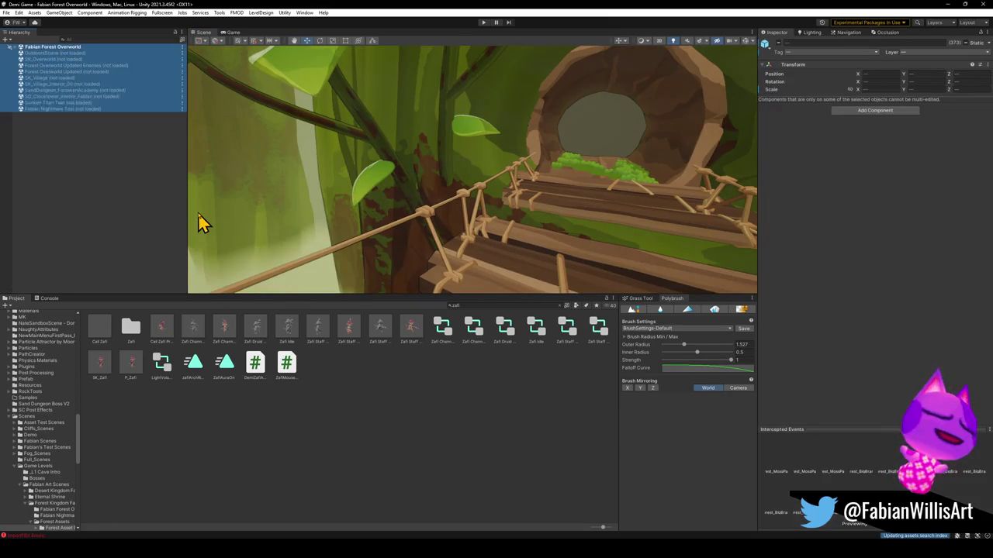
click(97, 217)
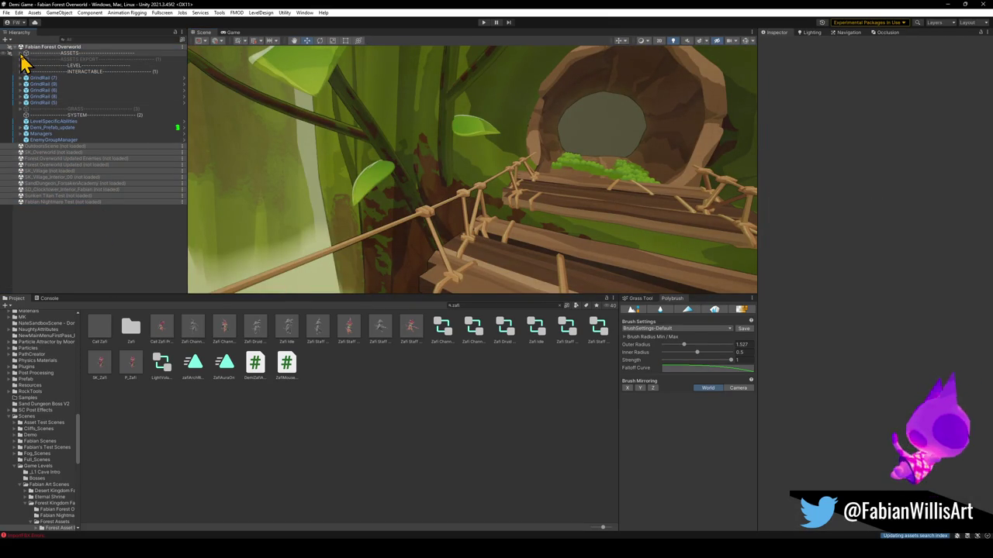
click(20, 54)
scroll(98, 266, down, 3)
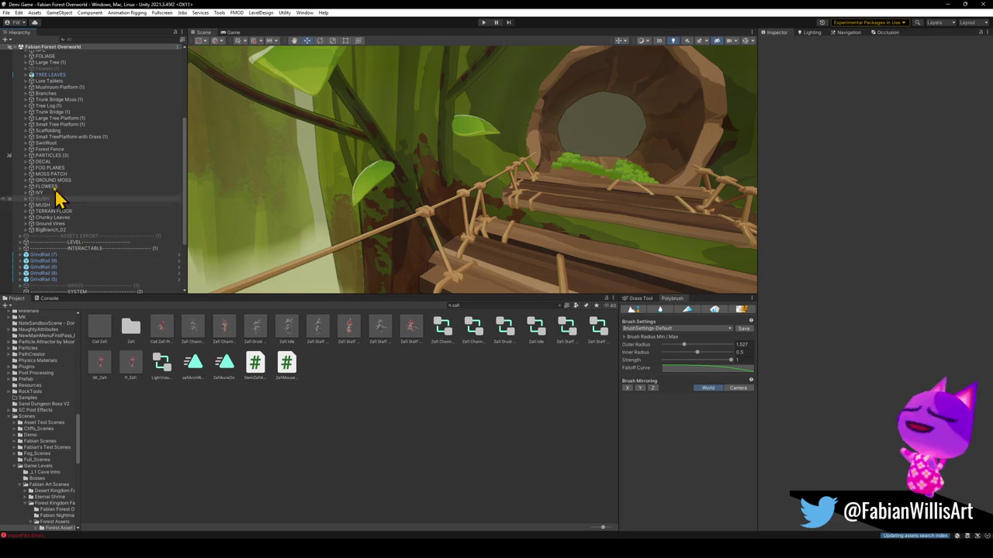
click(26, 156)
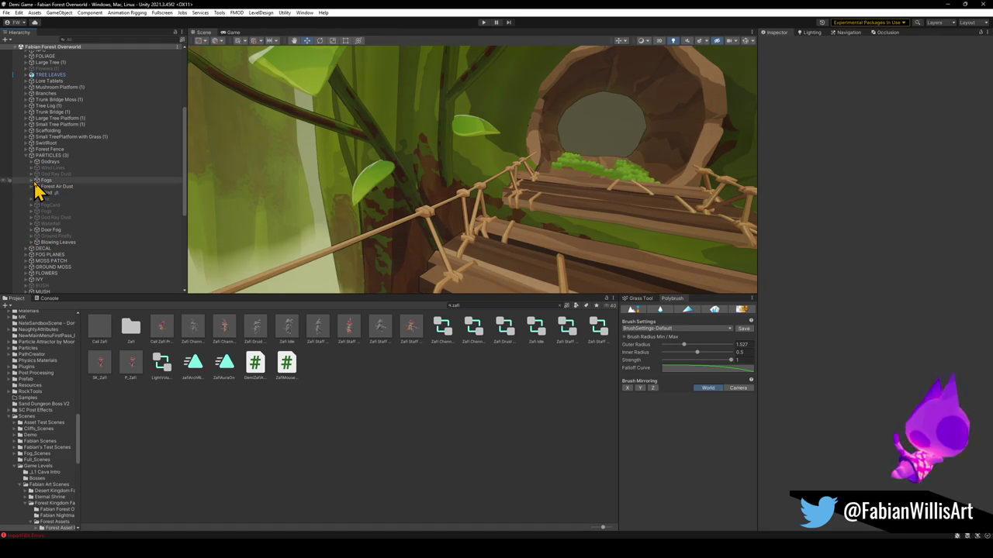
Duplicate Forest Dungeon Air Particles (34) from Forest Air Dust and move the copy over the bridge.
click(31, 187)
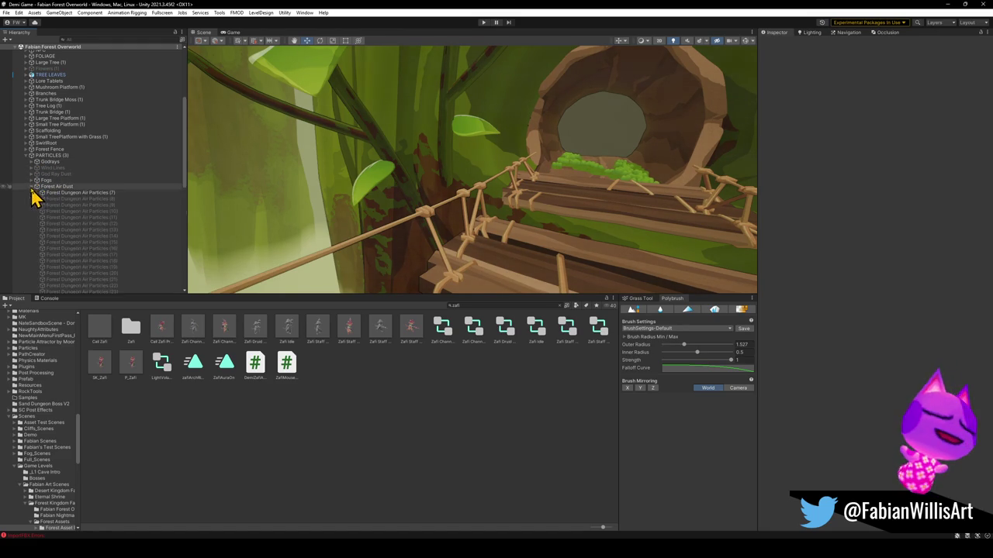
scroll(124, 259, down, 5)
double_click(93, 220)
drag(311, 222, 207, 206)
key(ctrl+d)
mouse_move(620, 210)
mouse_down()
mouse_move(501, 193)
mouse_move(454, 217)
mouse_move(476, 177)
mouse_move(450, 182)
mouse_move(472, 178)
mouse_move(456, 200)
mouse_up()
Raise emitter (35) higher above the bridge and nudge it along X before the tunnel doorway.
scroll(500, 194, up, 2)
scroll(500, 194, down, 2)
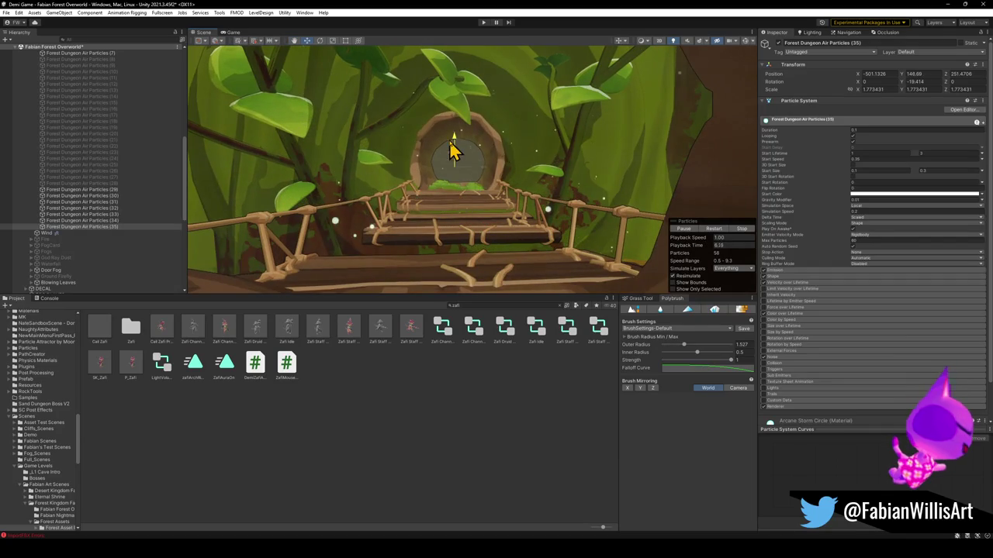
drag(451, 144, 445, 103)
mouse_move(509, 172)
mouse_down()
mouse_move(501, 160)
mouse_move(506, 205)
mouse_up()
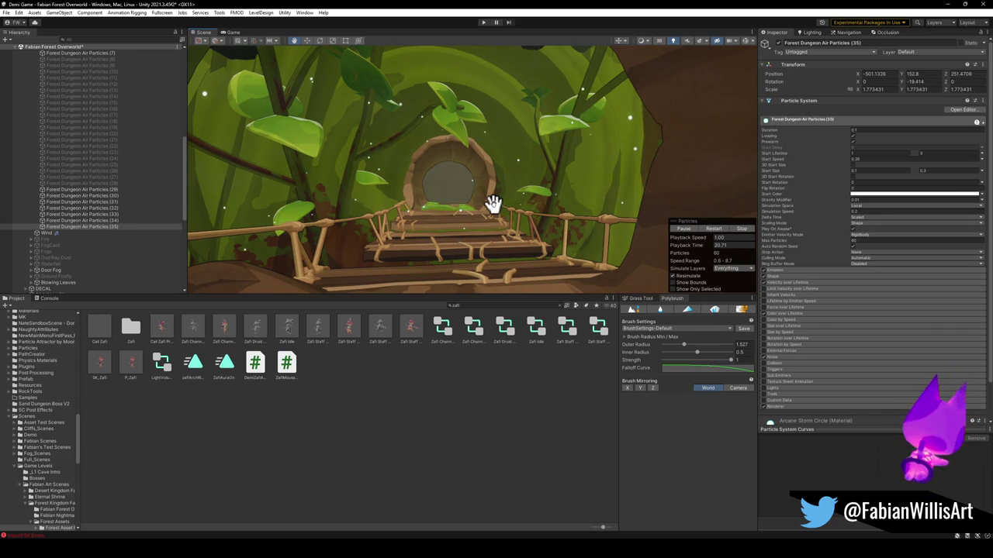
mouse_move(425, 194)
mouse_down()
mouse_move(421, 224)
mouse_move(497, 208)
mouse_move(651, 215)
mouse_move(467, 182)
mouse_move(610, 197)
mouse_move(503, 194)
mouse_move(512, 183)
mouse_up()
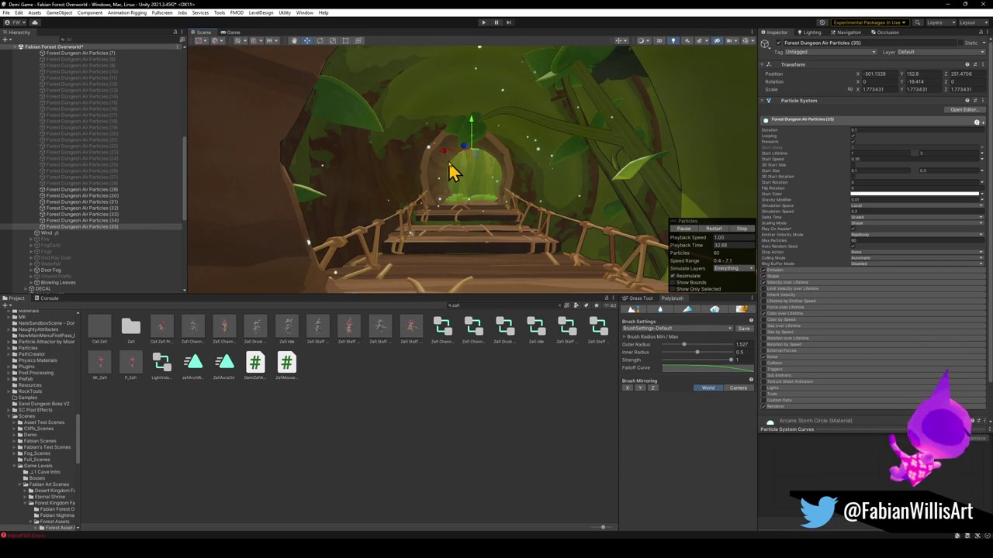
drag(446, 161, 453, 161)
drag(477, 115, 481, 116)
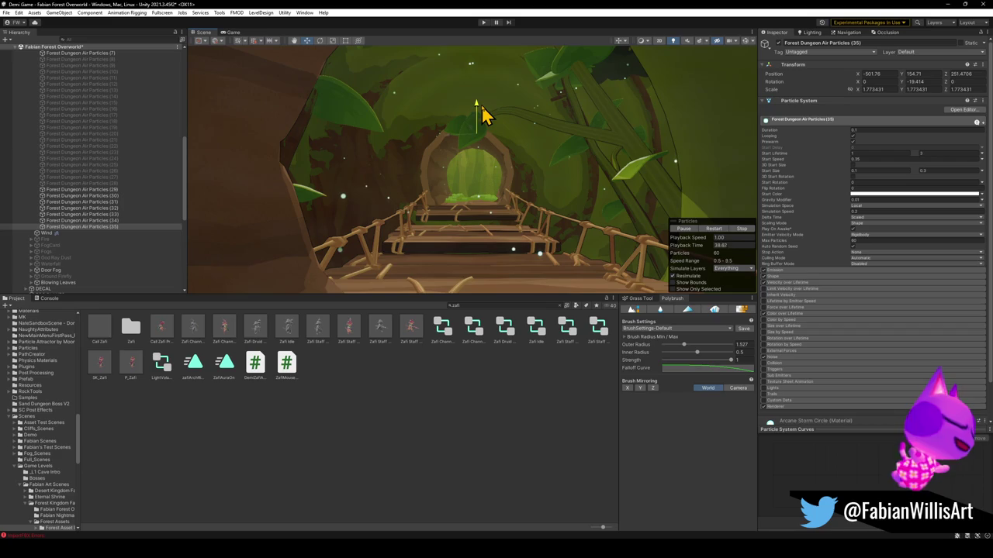
key(w)
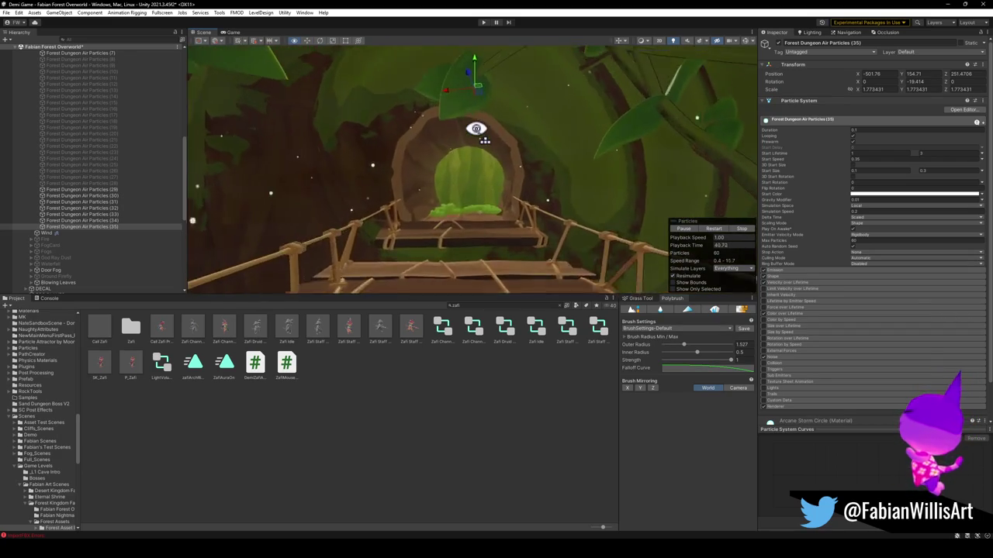
key(s)
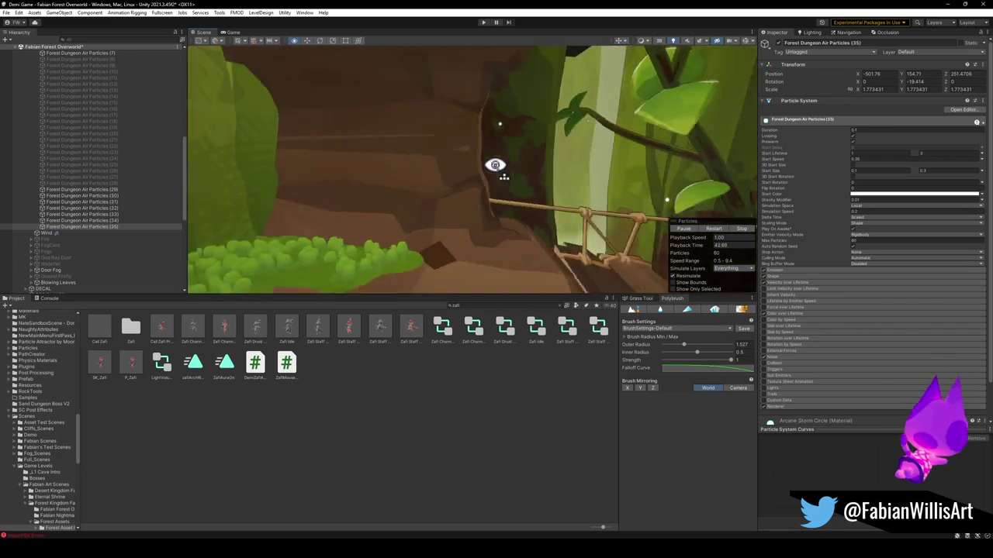
key(w)
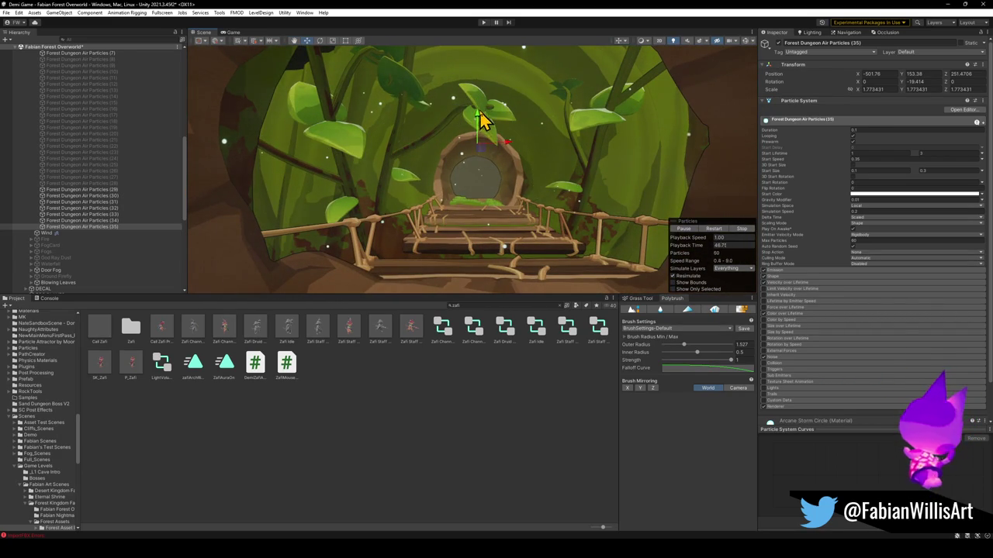
key(w)
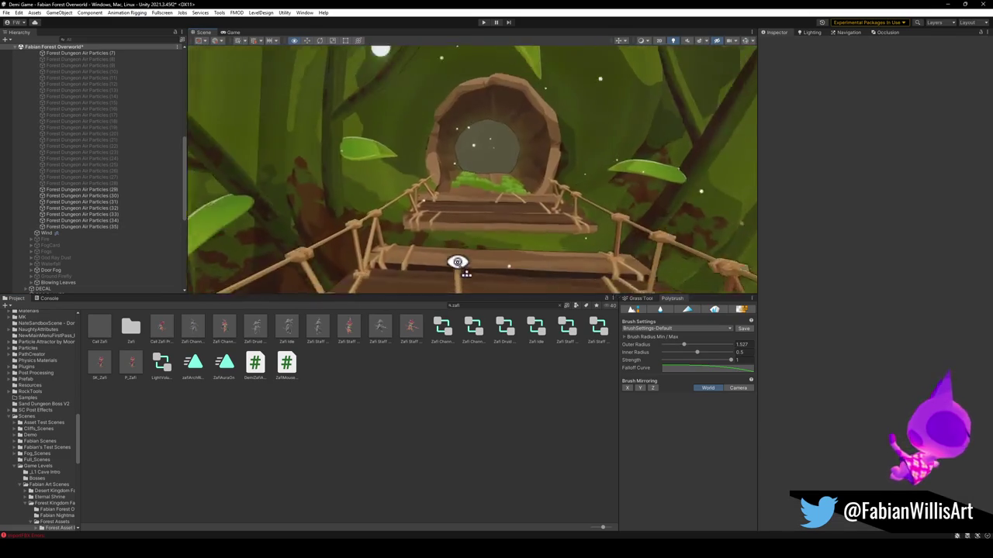
Fly the view past the green door to the tree stump and select the big branch beside it.
key(s)
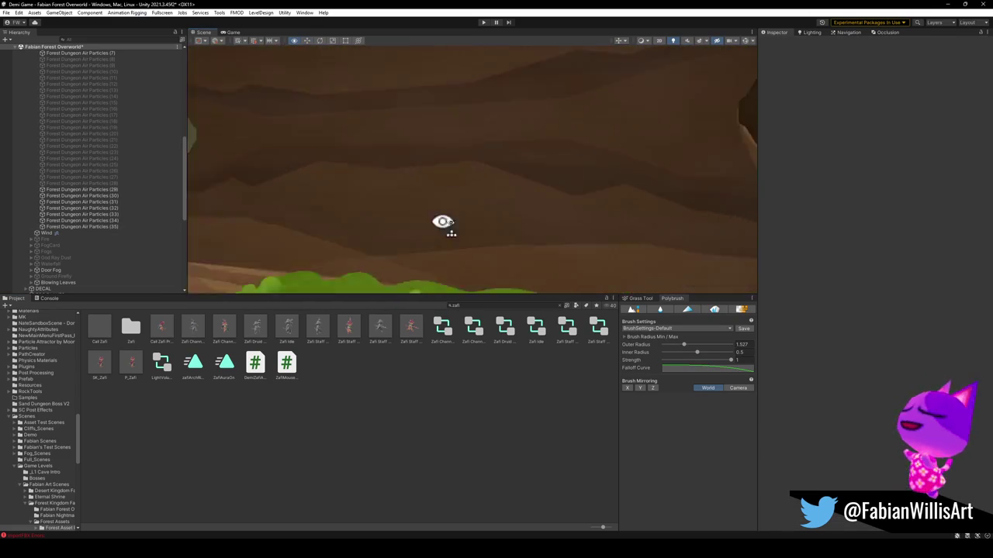
key(w)
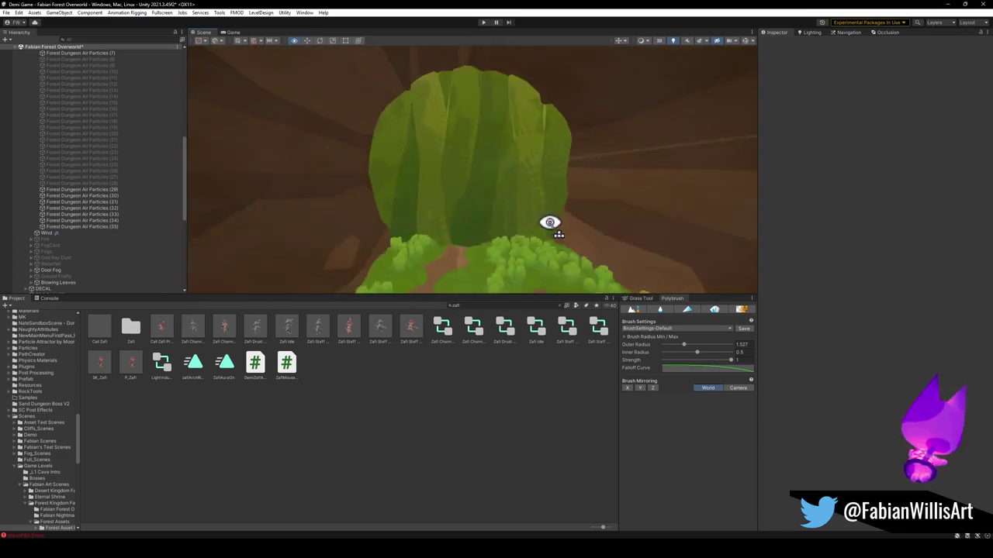
key(s)
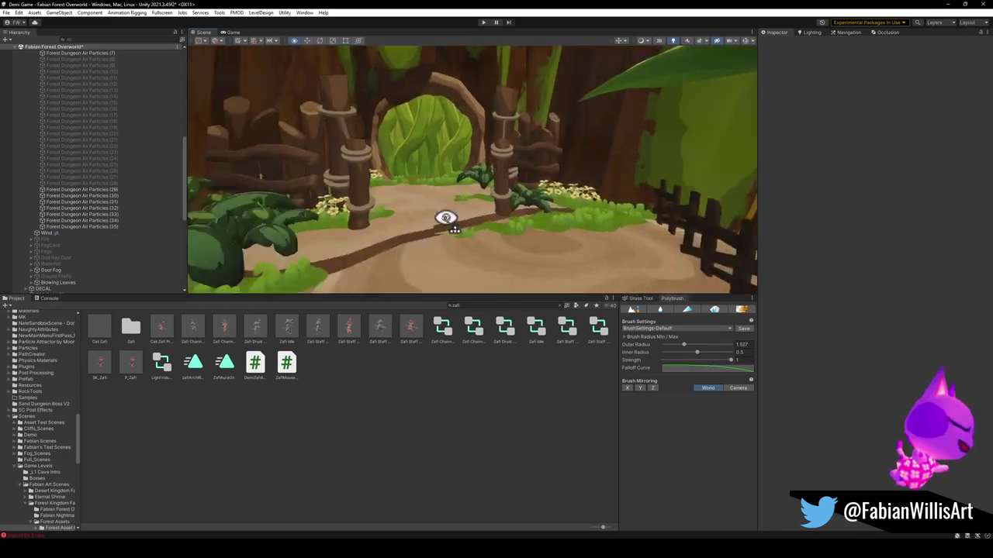
key(s)
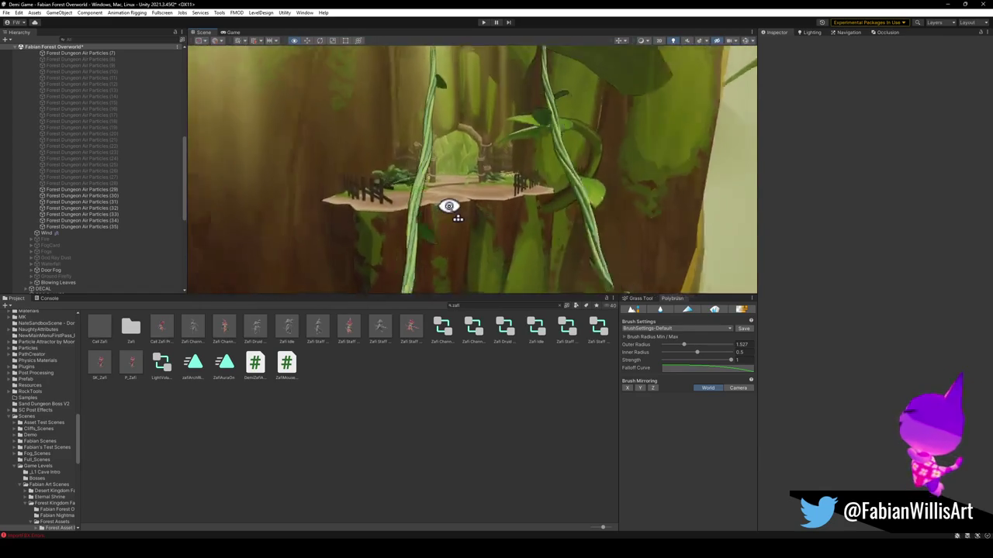
key(w)
key(w)
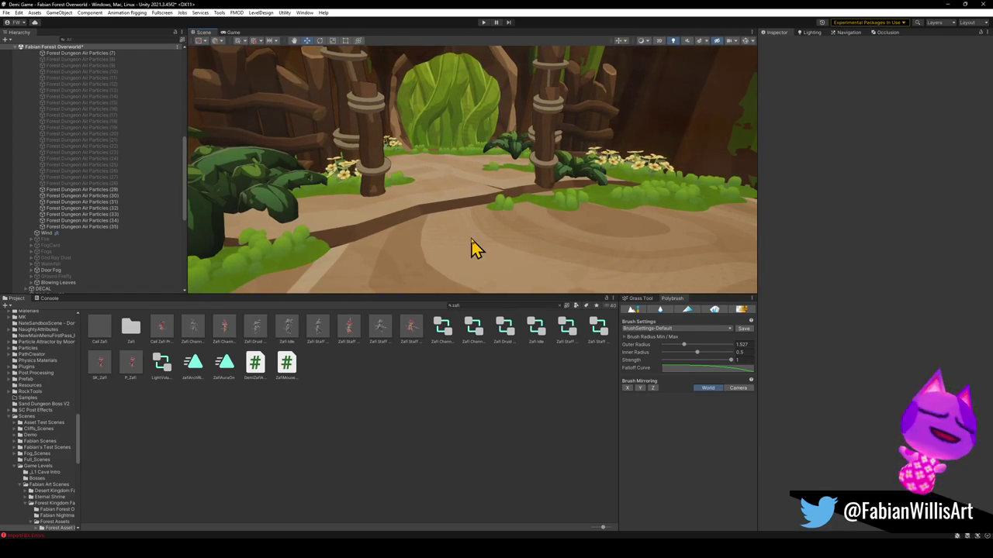
click(475, 249)
key(s)
click(460, 272)
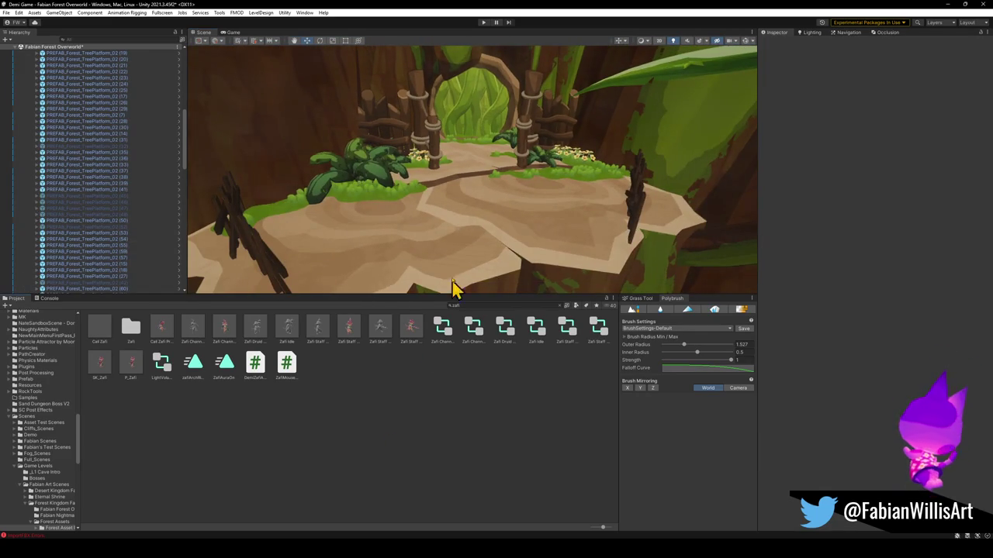
key(s)
key(w)
key(w)
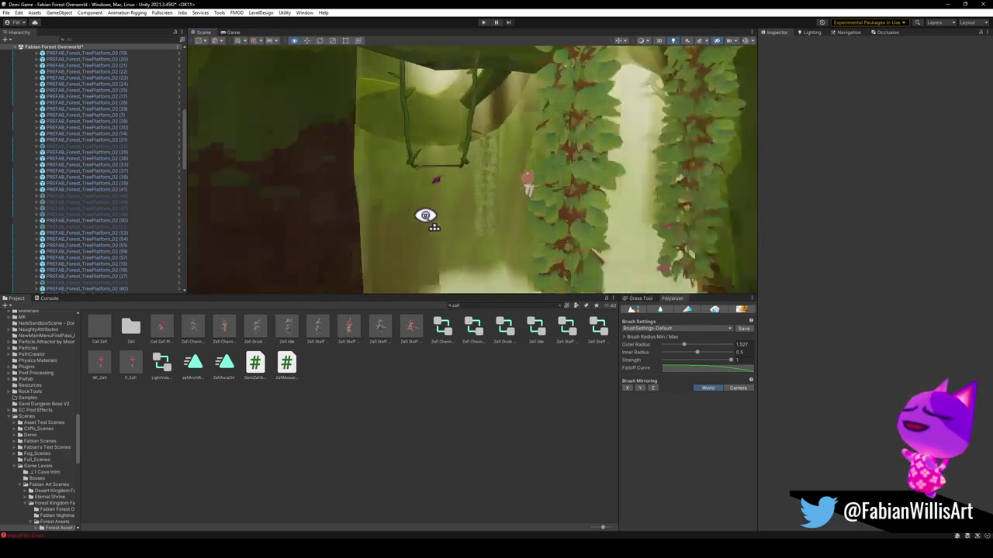
key(s)
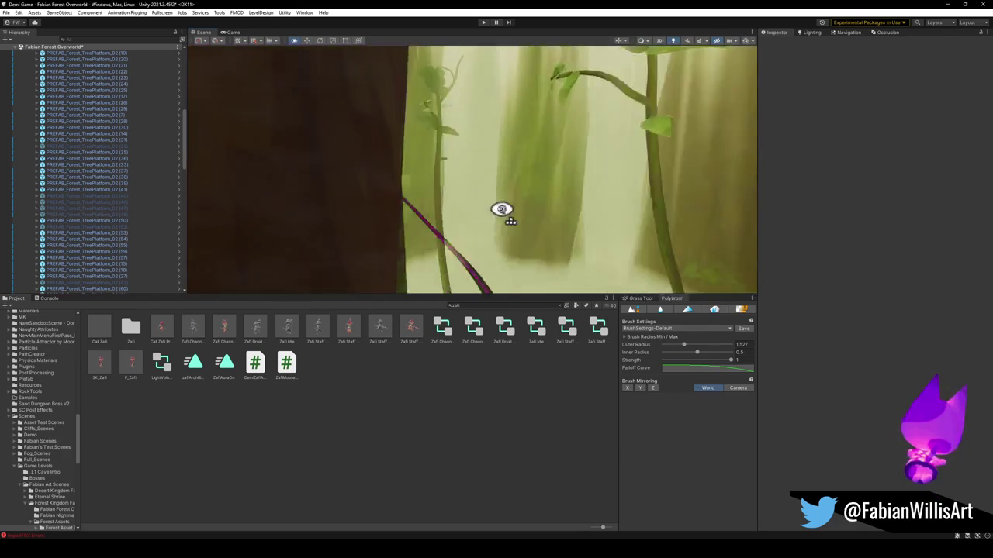
key(w)
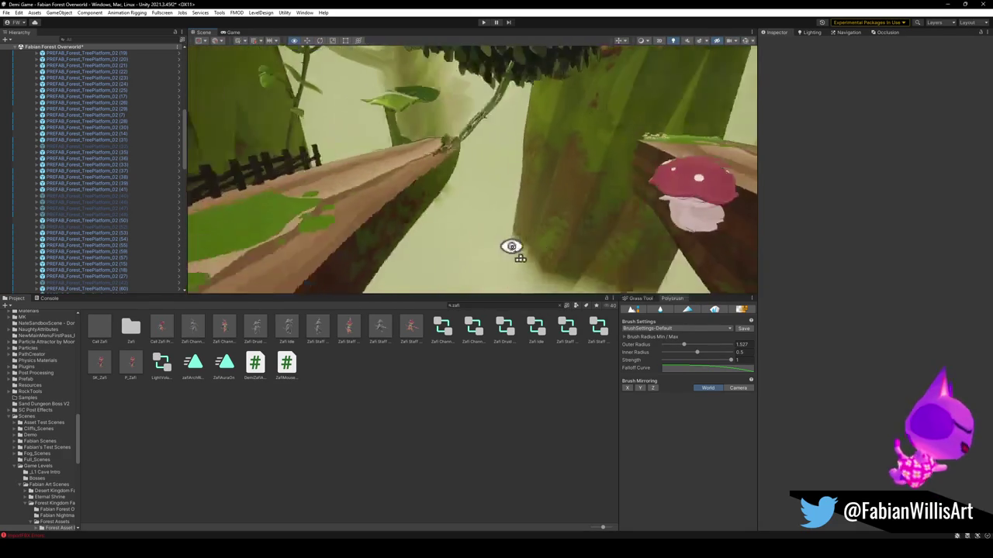
key(w)
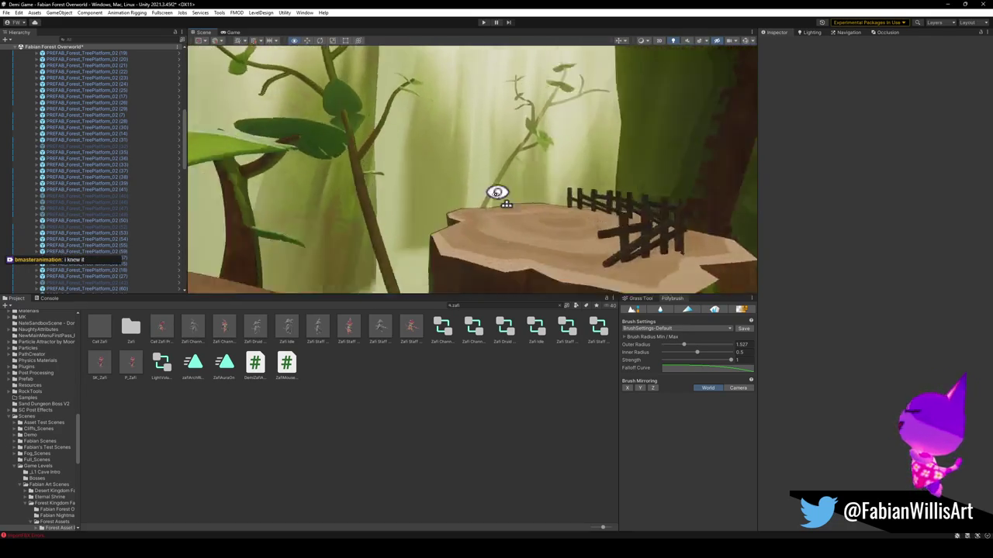
click(458, 225)
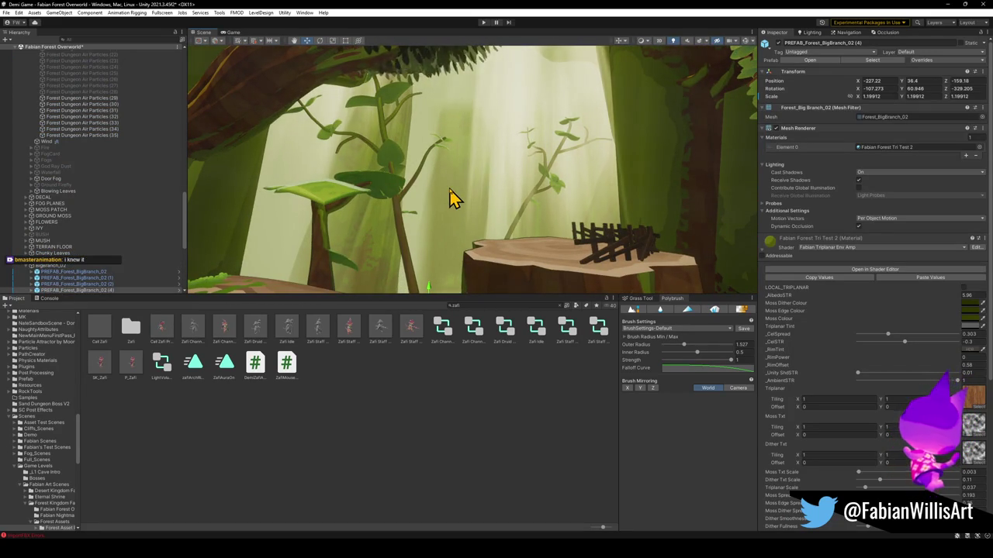
Deselect the branch and save the Forest Overworld scene with Ctrl+S.
key(w)
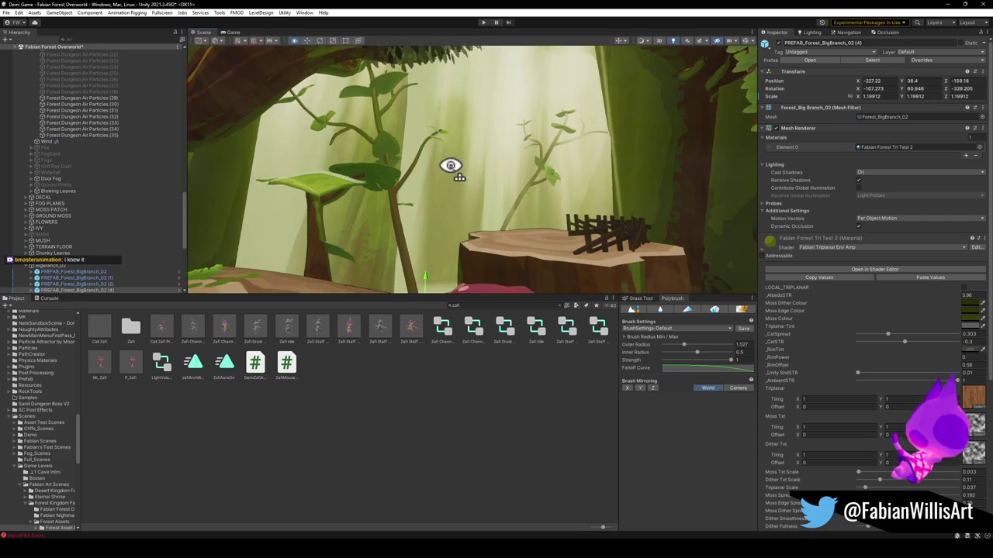
click(481, 240)
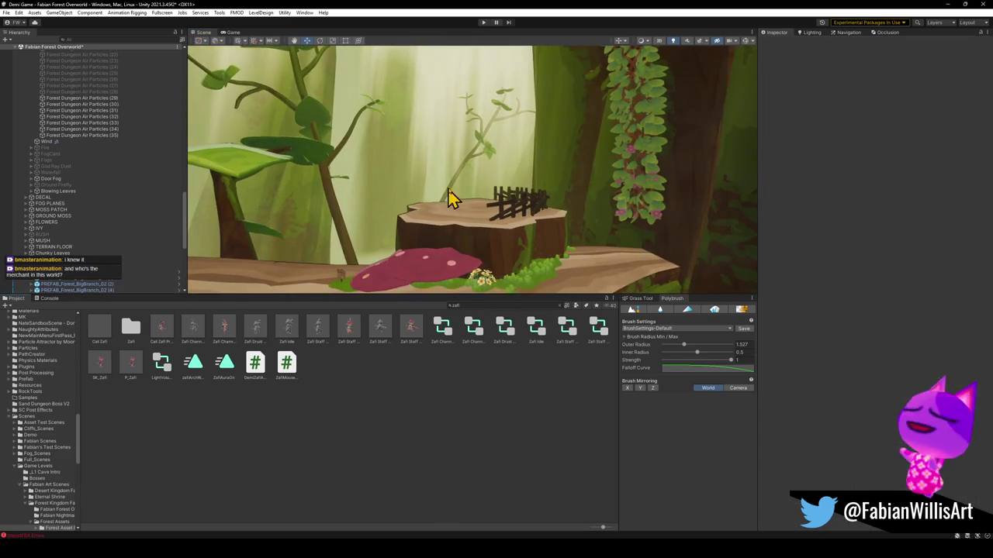
key(w)
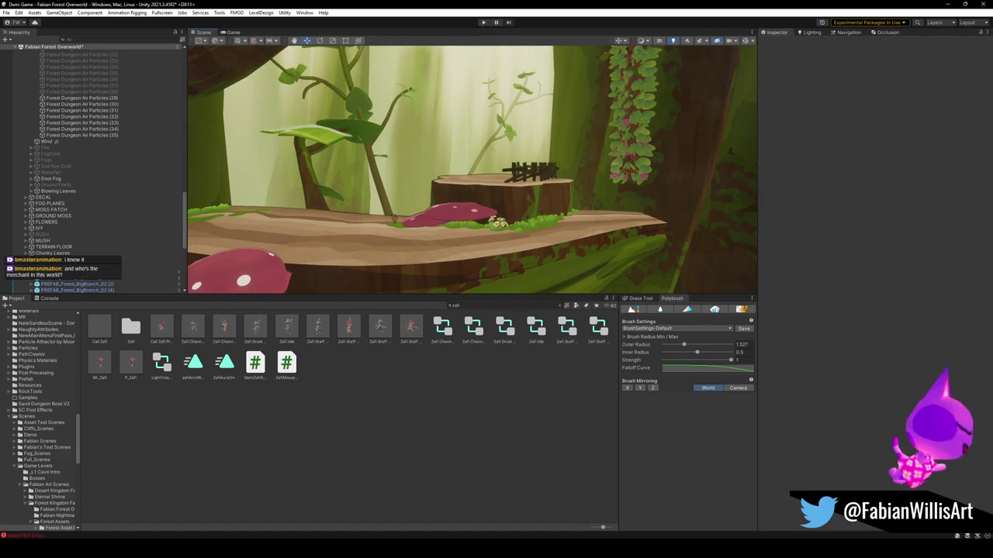
key(ctrl+s)
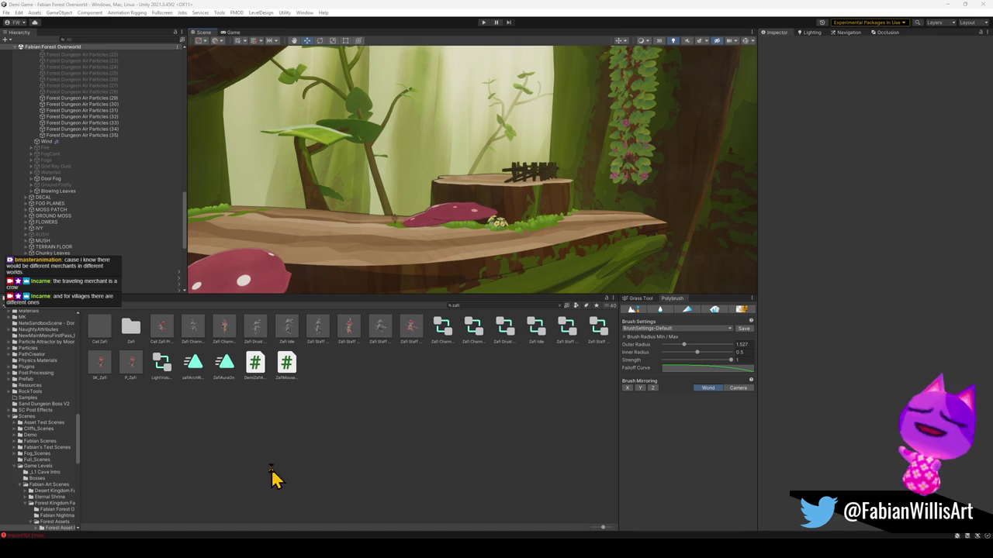
Bring the File Explorer window of .blend search results to the front.
key(w)
mouse_move(336, 206)
mouse_down()
mouse_move(627, 207)
mouse_move(656, 193)
mouse_move(571, 208)
mouse_move(501, 204)
mouse_move(479, 195)
mouse_move(483, 168)
mouse_move(493, 186)
mouse_up()
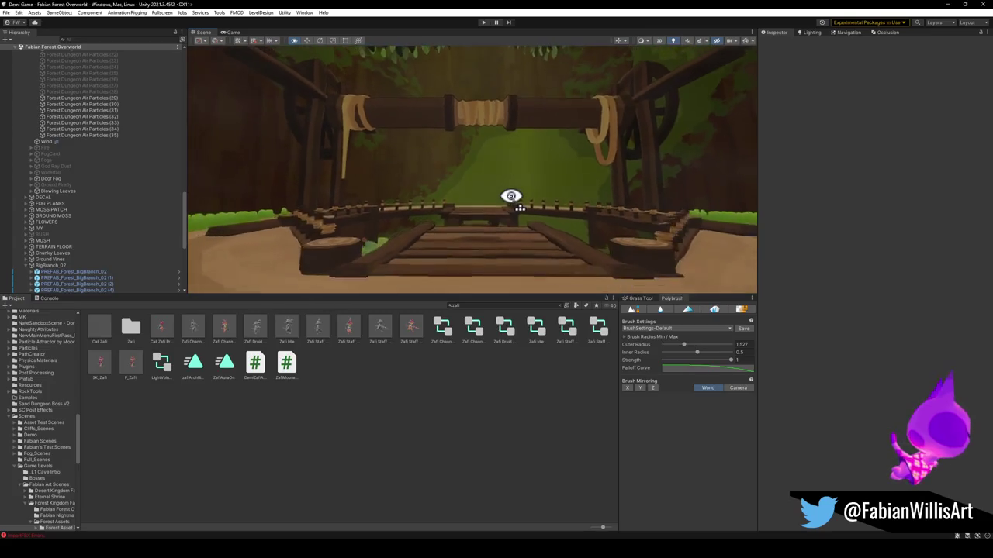
mouse_move(512, 197)
mouse_down()
mouse_move(550, 220)
mouse_move(590, 222)
mouse_move(459, 206)
mouse_move(540, 215)
mouse_up()
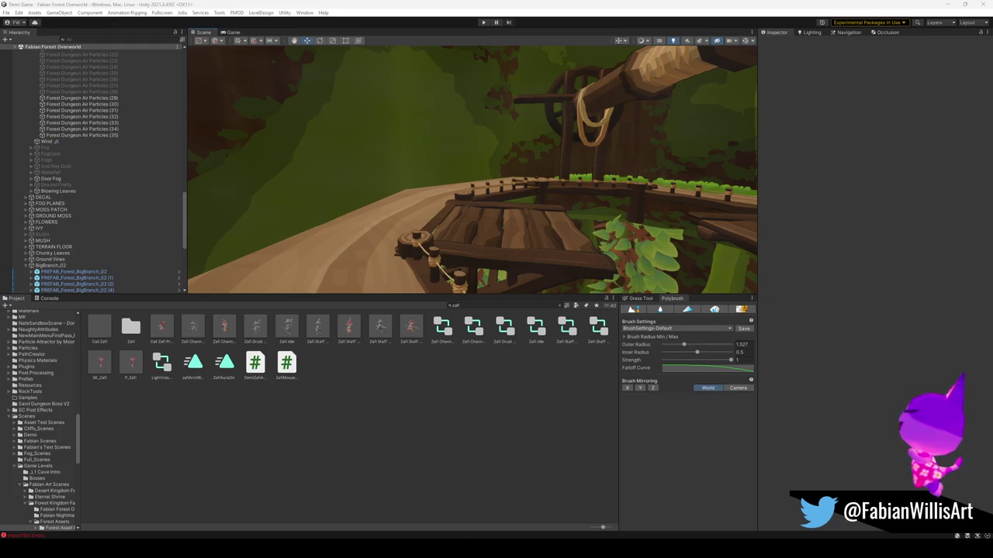
mouse_move(448, 547)
click(442, 517)
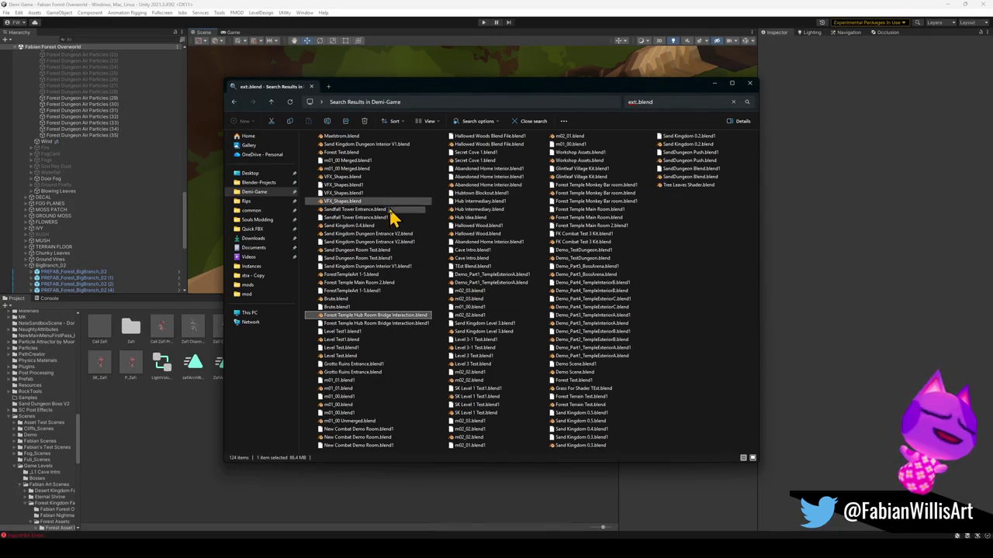
Open Forest Temple Main Room 2.blend in Blender from the search results.
click(374, 284)
double_click(374, 284)
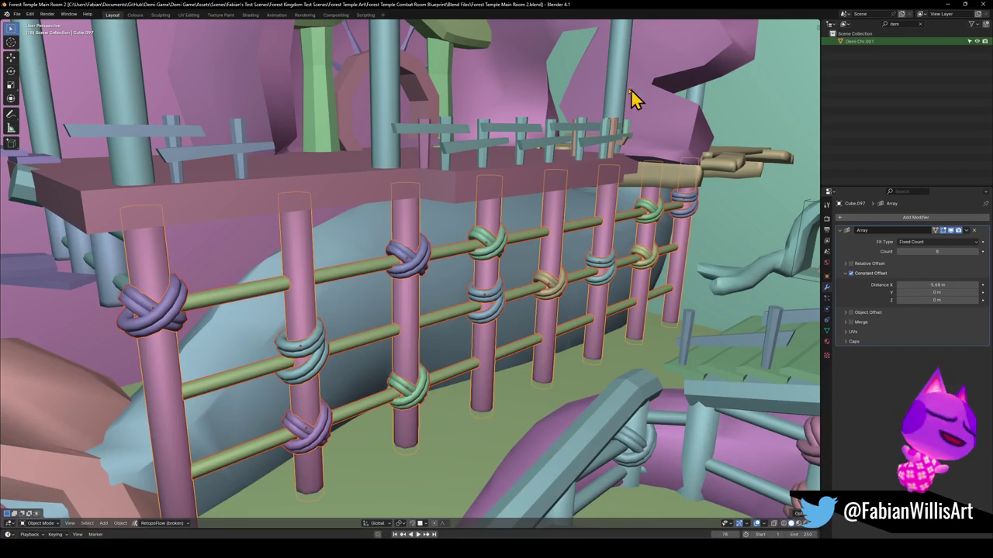
scroll(372, 311, down, 5)
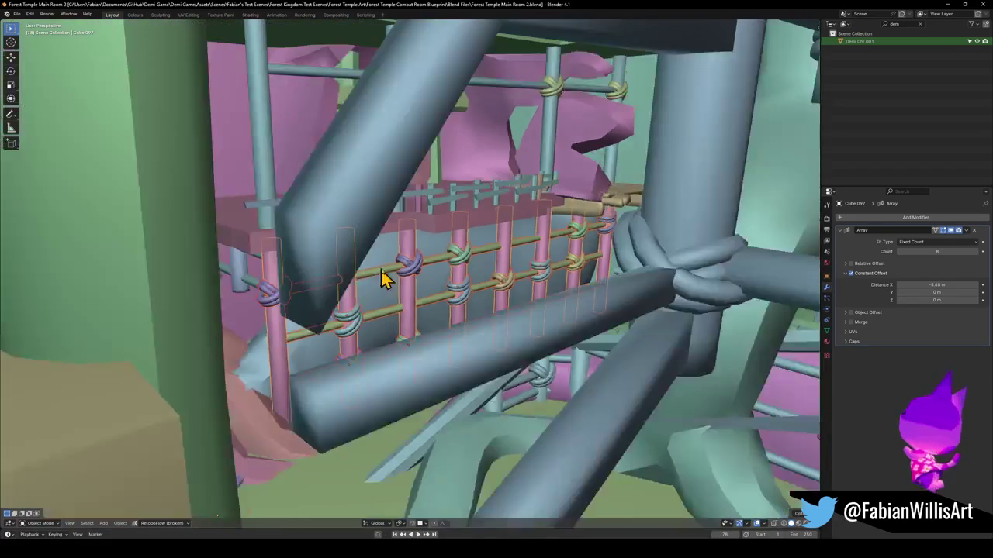
Orbit and zoom around the level to centre the tree-topped platform in view.
drag(488, 229, 477, 260)
scroll(475, 264, down, 10)
scroll(380, 302, up, 5)
scroll(465, 318, down, 5)
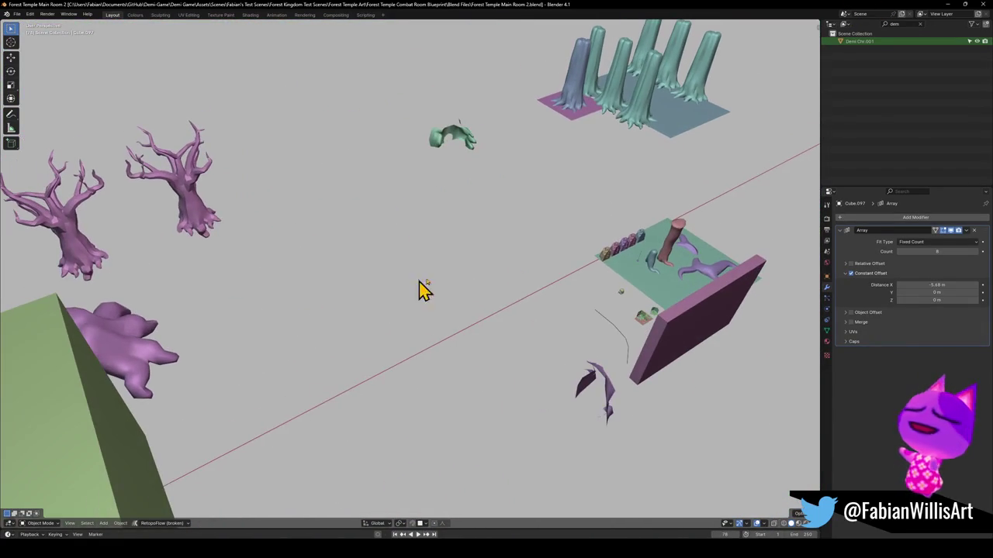
scroll(667, 264, up, 2)
scroll(551, 290, up, 3)
mouse_move(552, 291)
mouse_down()
mouse_move(473, 280)
mouse_move(507, 284)
mouse_up()
scroll(353, 286, down, 4)
scroll(353, 285, down, 3)
scroll(282, 272, left, 6)
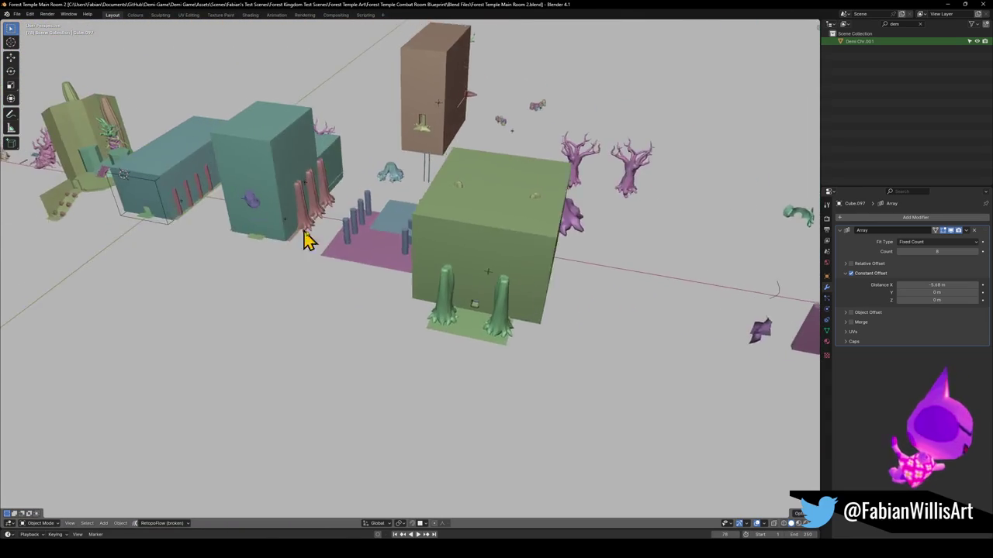
scroll(200, 202, left, 5)
scroll(375, 282, up, 5)
drag(374, 282, 427, 276)
scroll(394, 277, up, 1)
scroll(395, 277, down, 3)
scroll(562, 312, up, 3)
scroll(563, 313, down, 3)
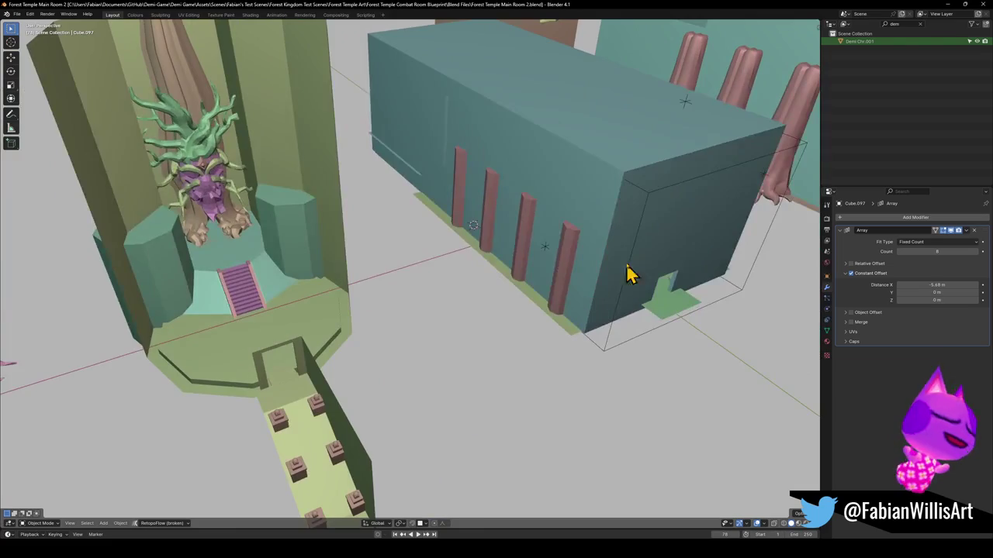
drag(628, 281, 636, 259)
scroll(557, 338, up, 5)
scroll(553, 332, down, 3)
Select the tree-topped temple platform and isolate it in local view with Numpad /.
click(543, 322)
scroll(543, 321, up, 6)
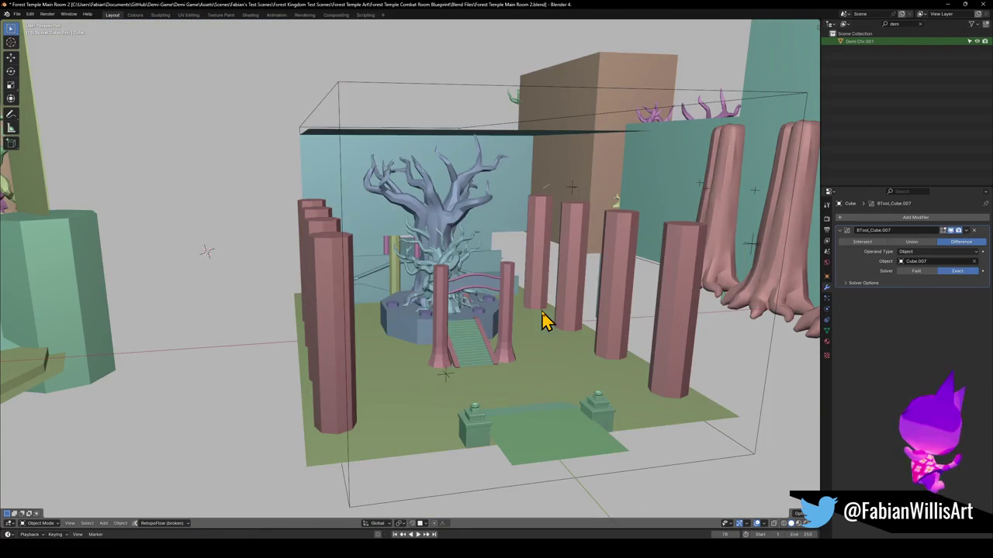
scroll(506, 318, down, 3)
drag(485, 266, 401, 341)
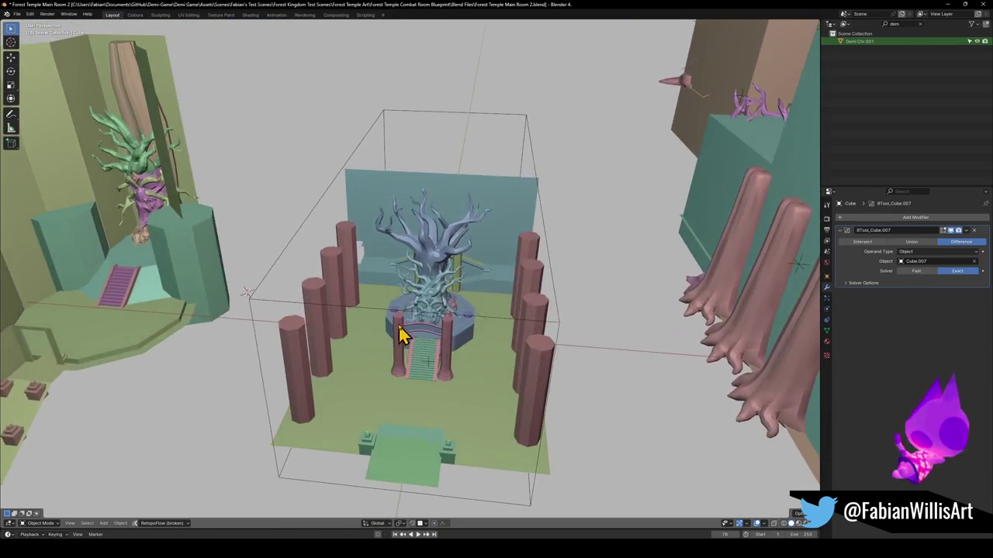
scroll(401, 341, up, 4)
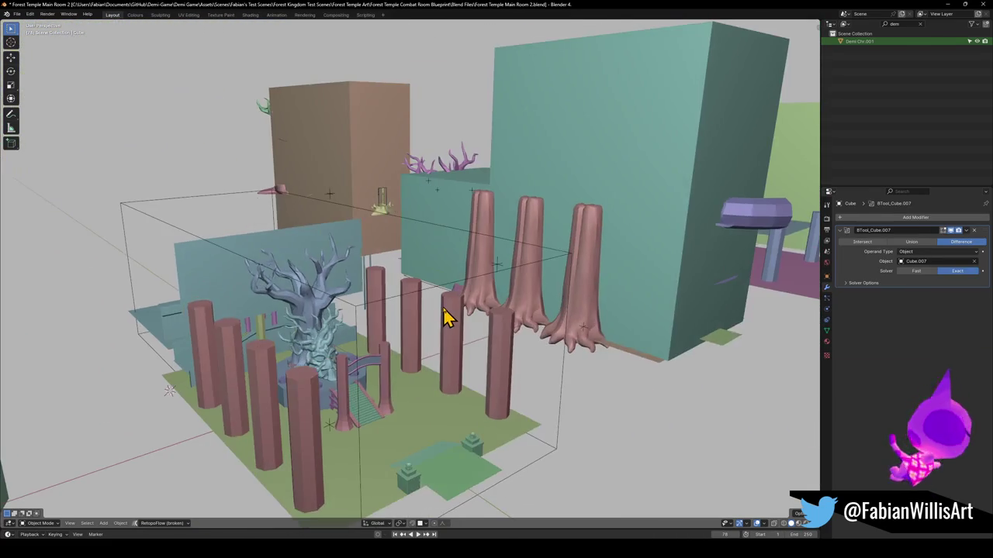
click(369, 200)
key(KP_Divide)
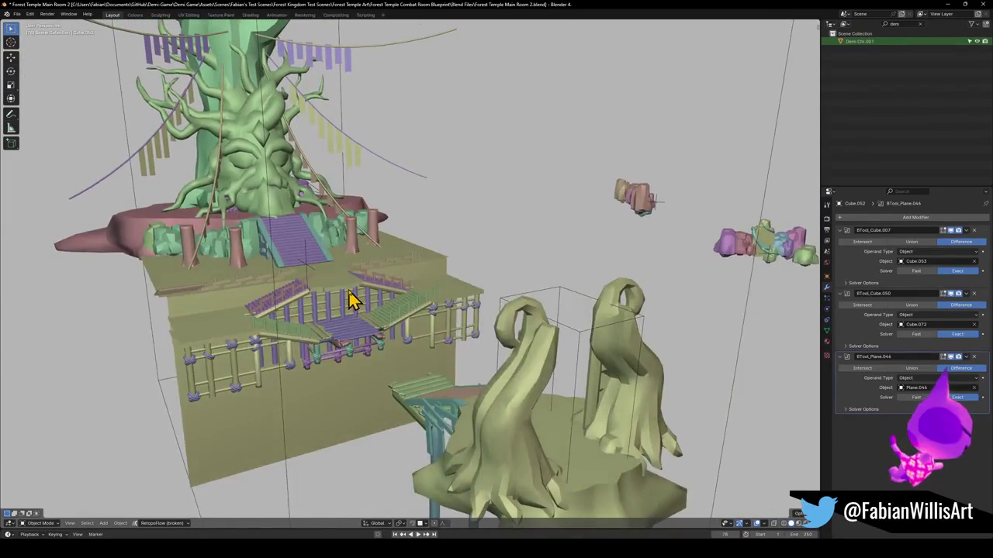
scroll(414, 300, up, 6)
key(KP_6)
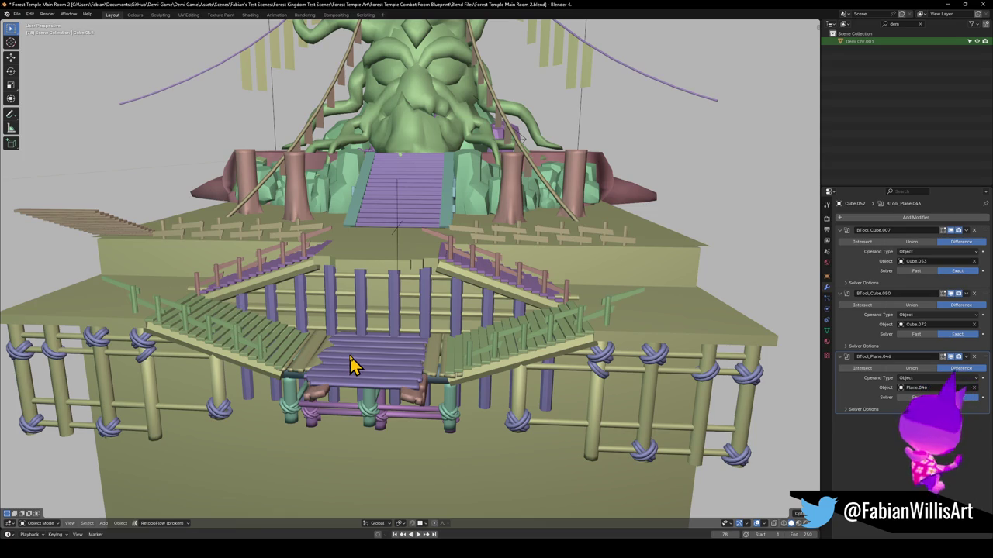
scroll(348, 282, up, 5)
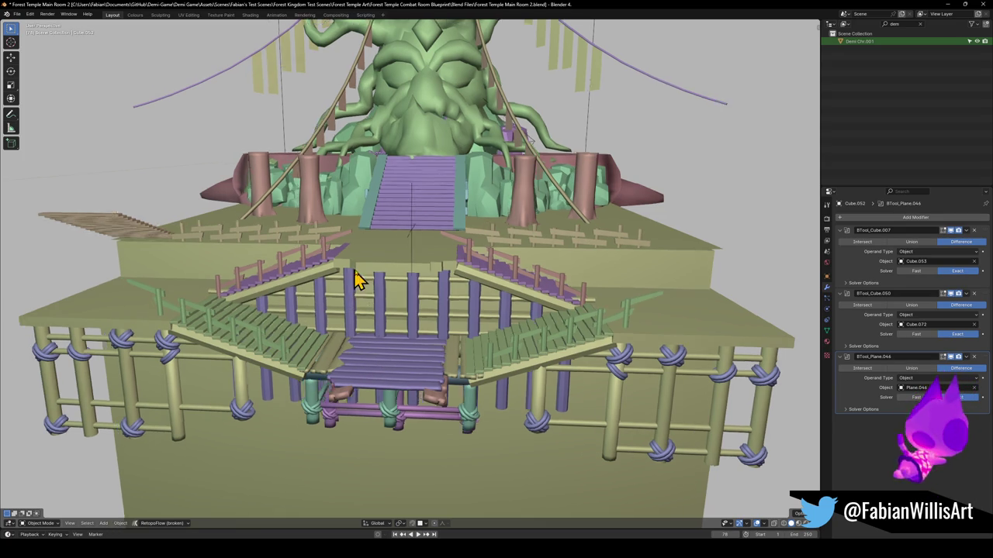
scroll(388, 330, down, 5)
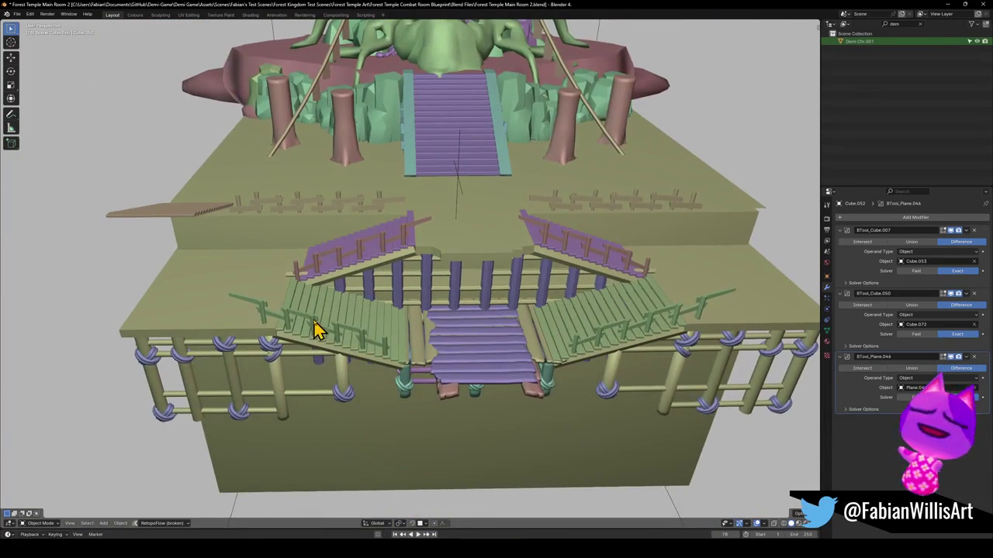
click(317, 332)
click(465, 350)
click(430, 348)
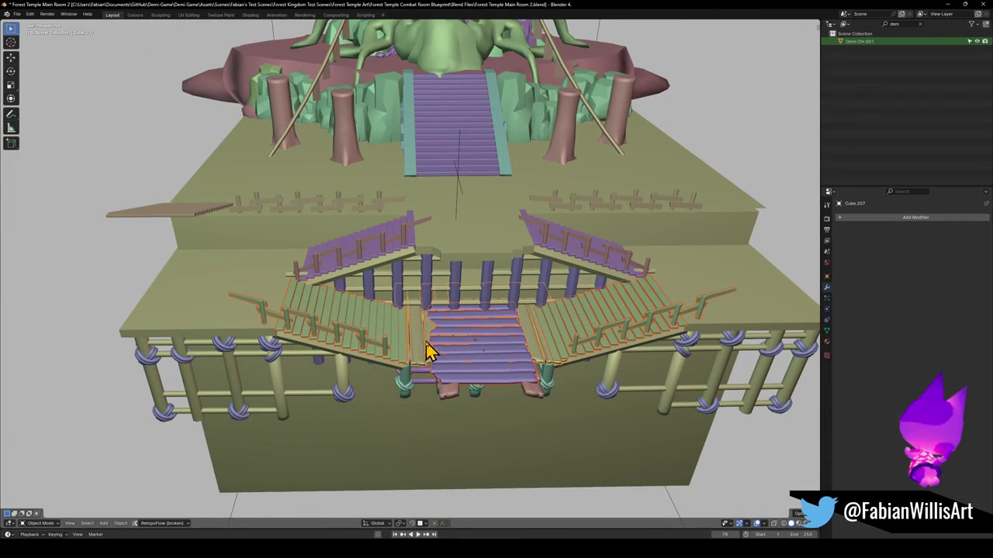
click(442, 400)
click(408, 392)
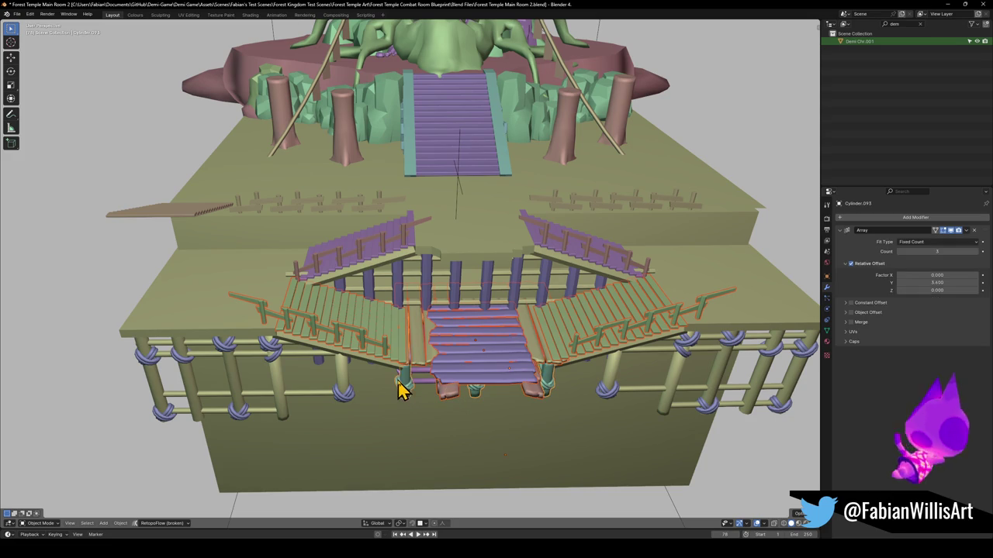
click(353, 392)
key(g)
key(Escape)
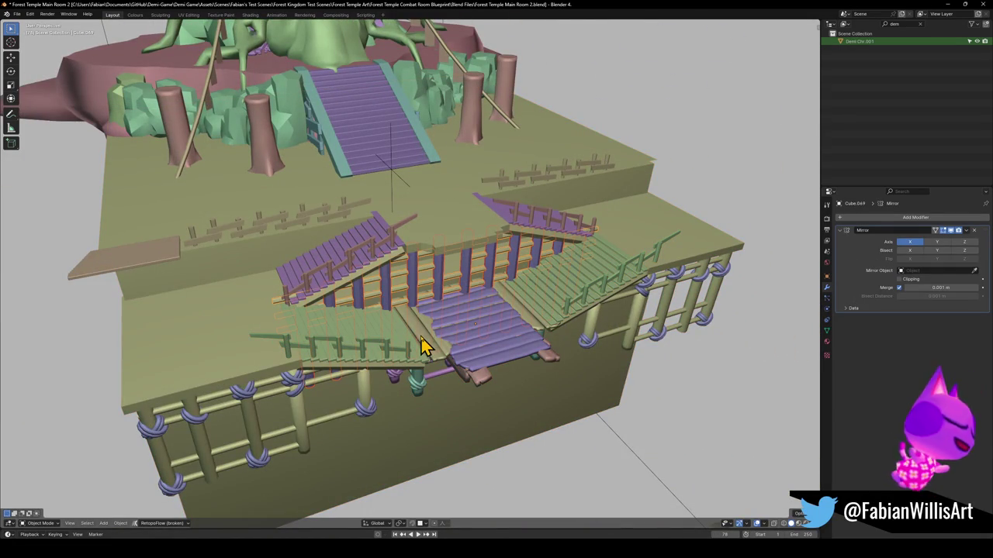
click(449, 352)
click(482, 388)
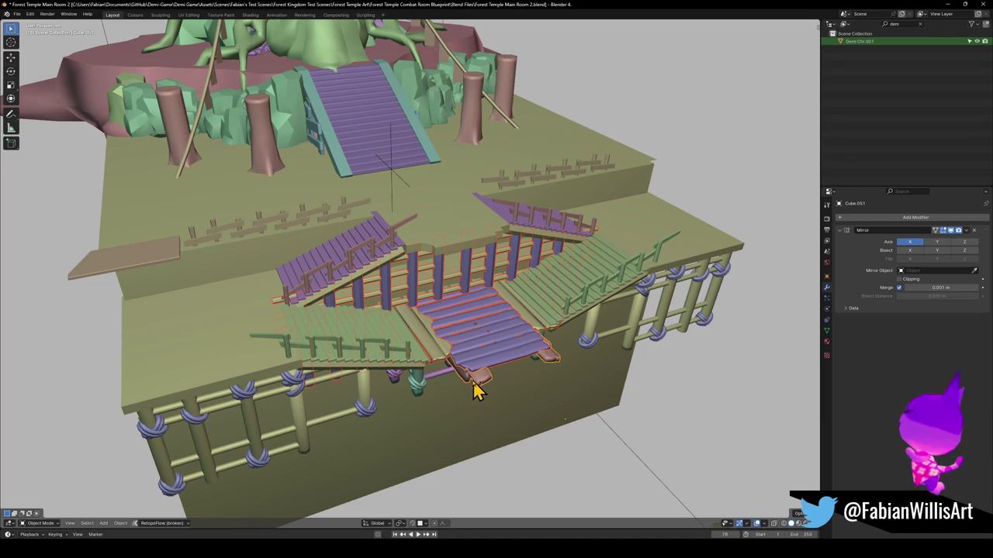
click(458, 380)
click(411, 384)
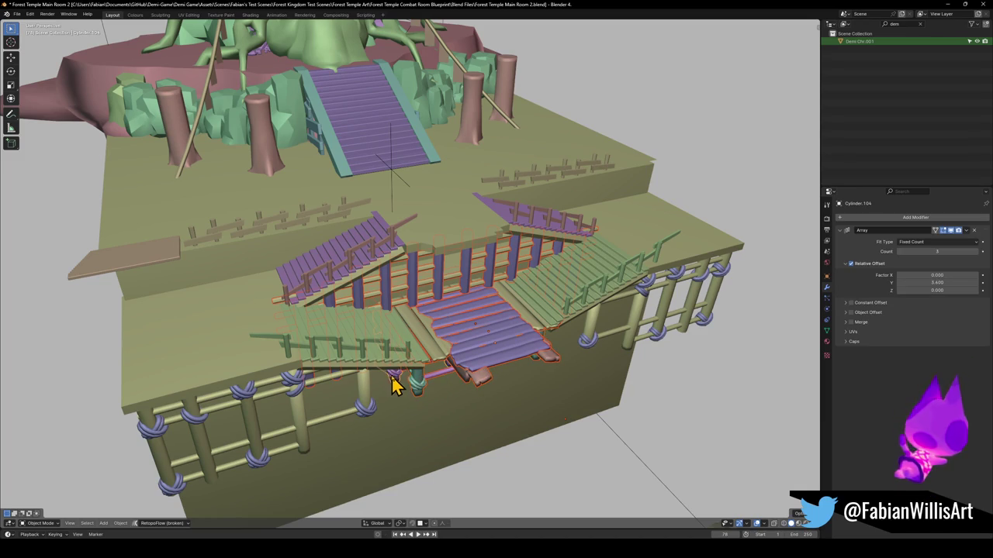
key(g)
key(Escape)
click(389, 372)
click(370, 332)
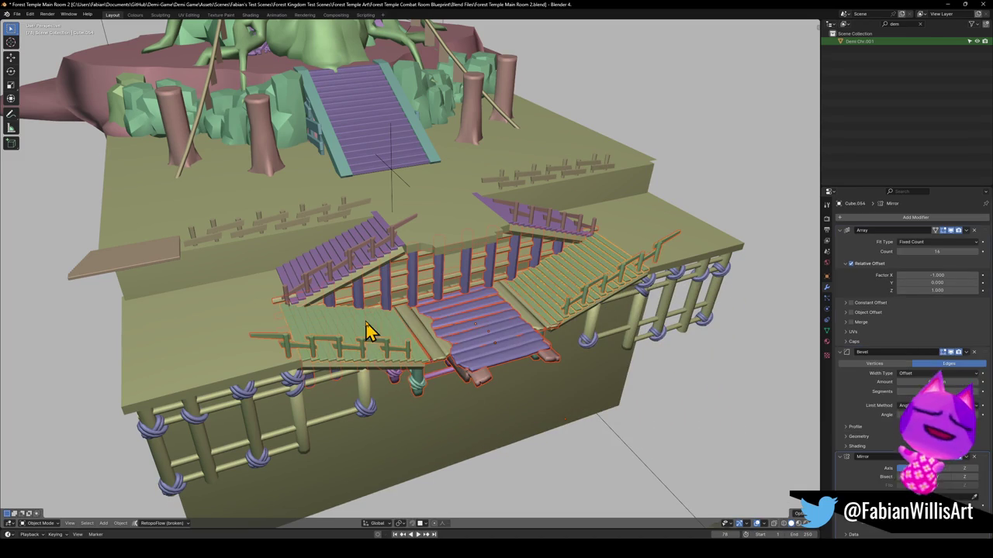
click(339, 256)
click(339, 301)
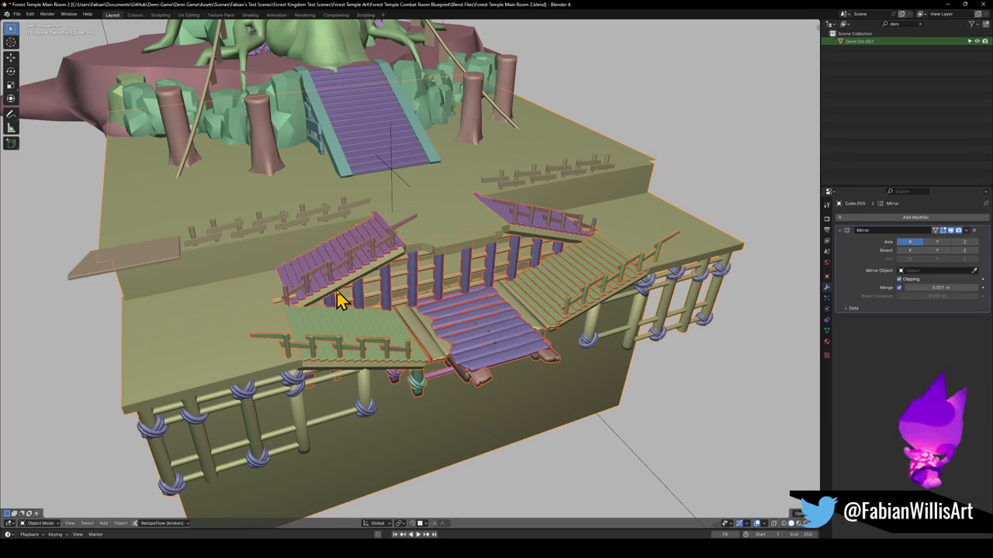
click(372, 299)
key(g)
key(Escape)
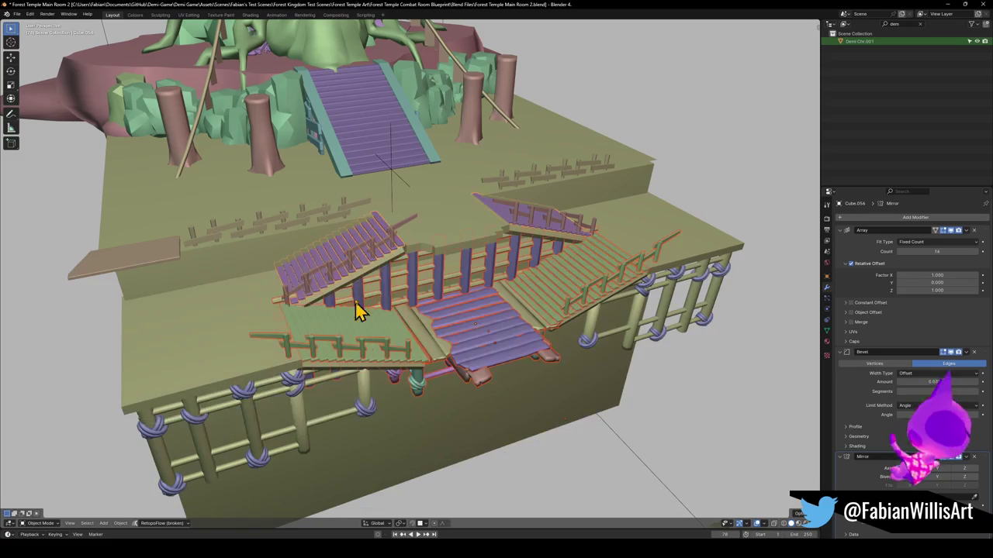
click(373, 278)
key(g)
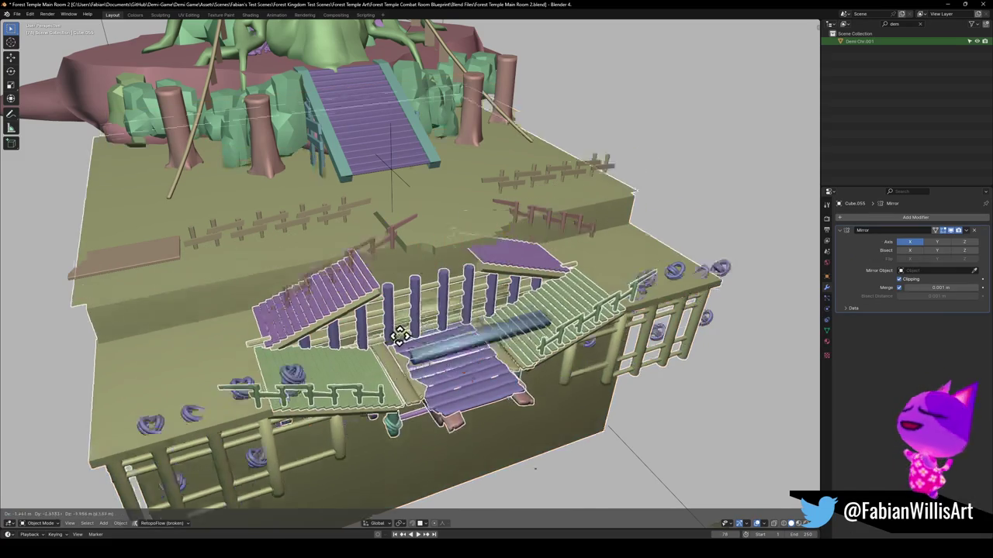
key(Escape)
click(382, 256)
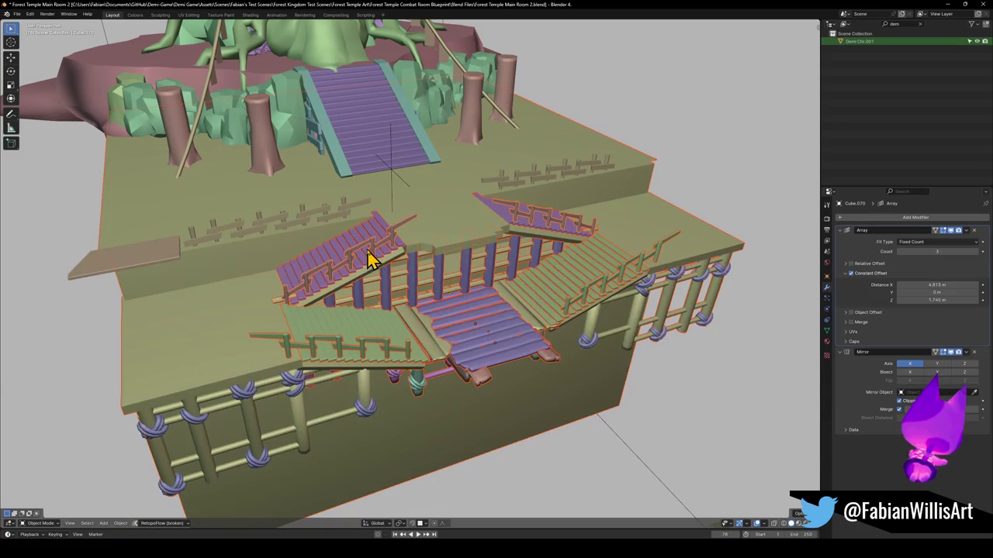
key(g)
key(Escape)
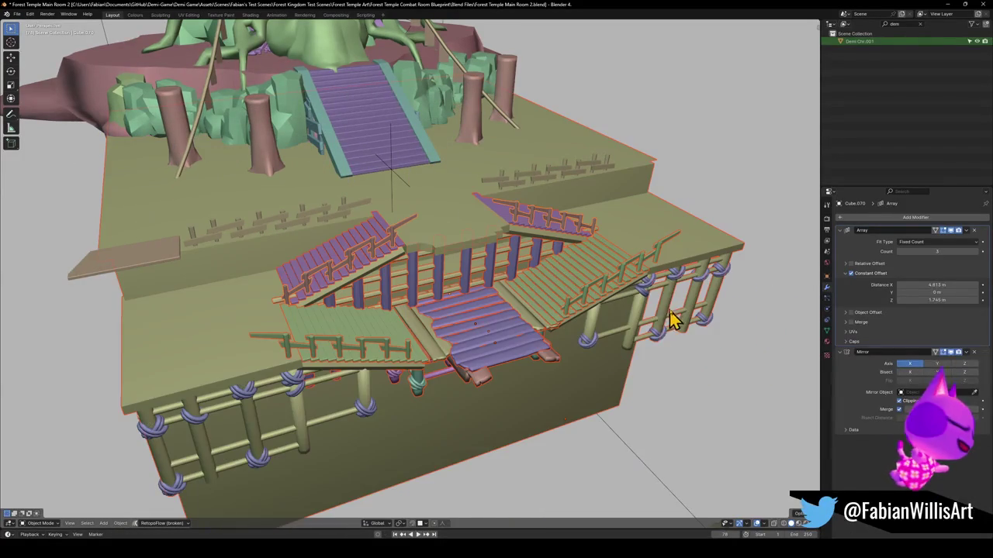
click(654, 292)
key(g)
key(Escape)
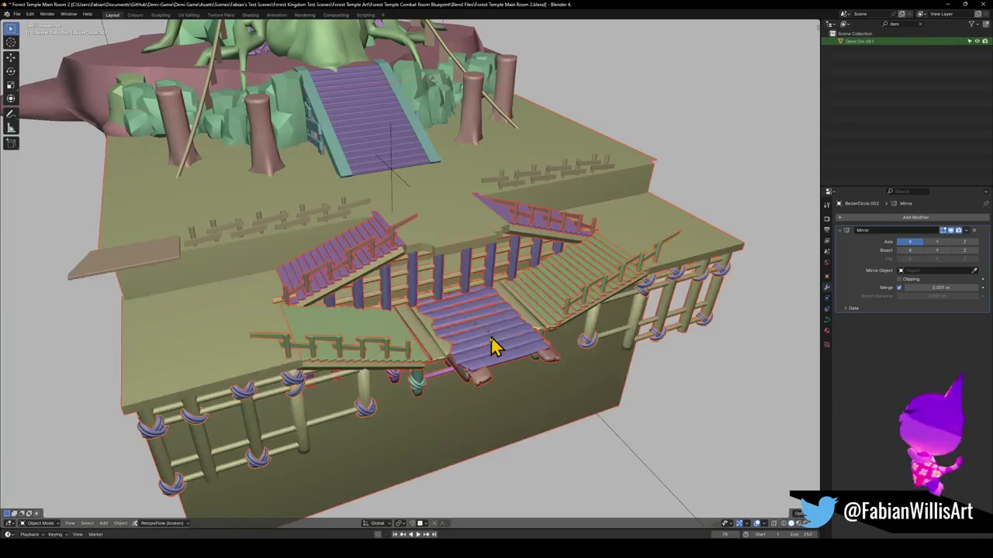
mouse_move(484, 344)
mouse_down()
mouse_move(471, 284)
mouse_move(483, 346)
mouse_up()
click(481, 348)
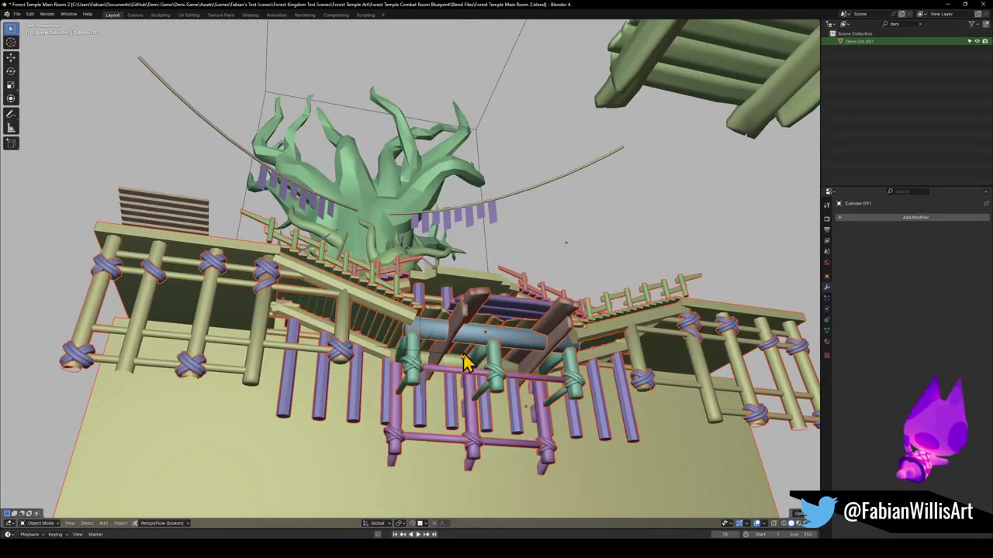
Move the stair and bridge structure further back and up.
key(KP_Decimal)
key(g)
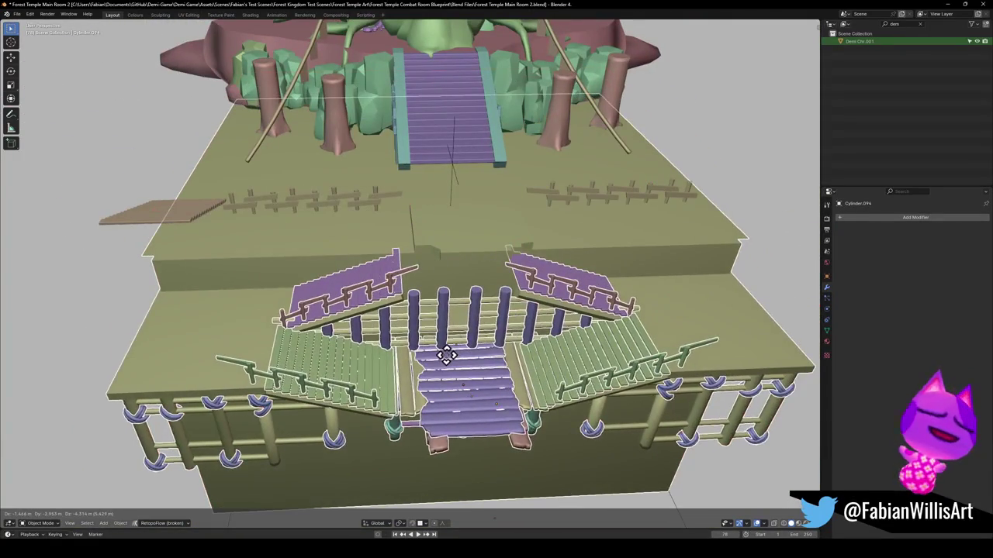
click(478, 351)
mouse_move(478, 351)
mouse_down()
mouse_move(499, 251)
mouse_move(570, 250)
mouse_move(664, 285)
mouse_move(517, 271)
mouse_move(489, 248)
mouse_move(495, 210)
mouse_move(470, 279)
mouse_move(459, 257)
mouse_move(455, 303)
mouse_move(437, 325)
mouse_up()
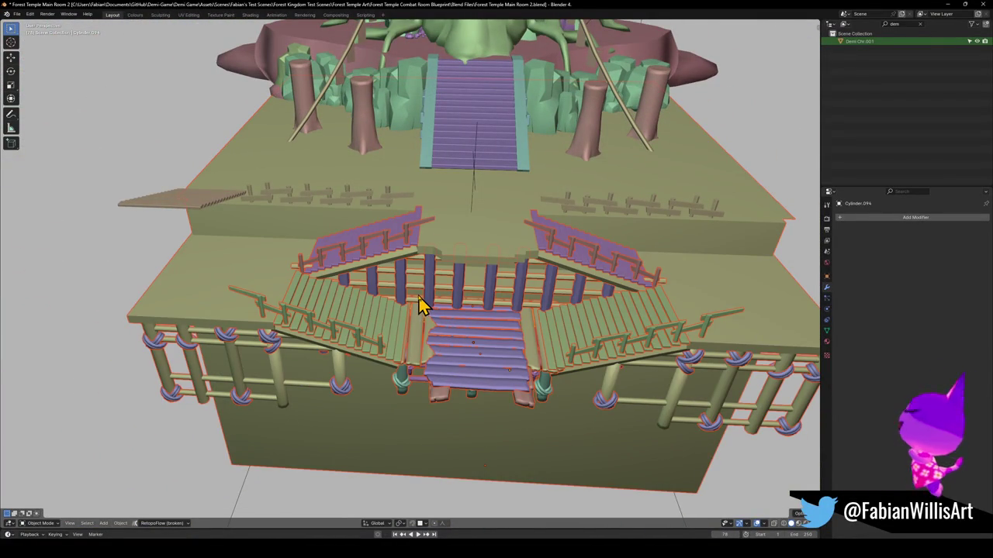
Copy the 16 selected stair and bridge objects, then minimize Blender.
key(ctrl+c)
click(427, 263)
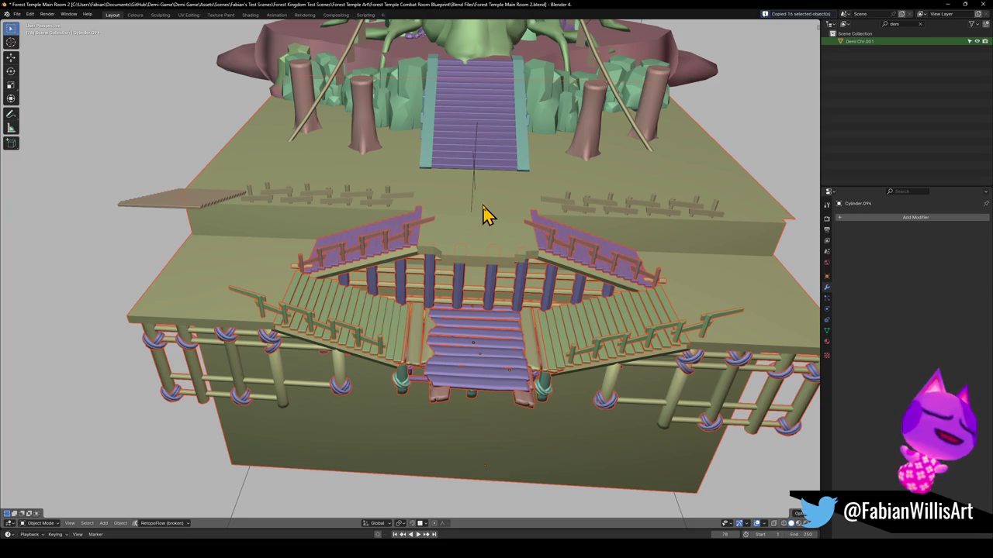
click(948, 3)
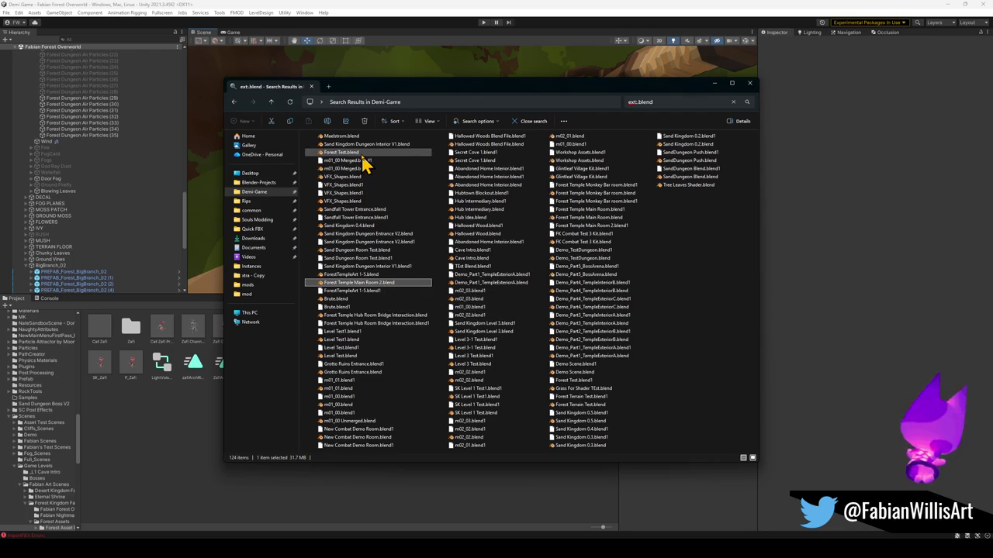
Check ForestTempleArt 1-5.blend, close it, then open Forest Temple Hub Room Bridge Interaction.blend.
click(358, 276)
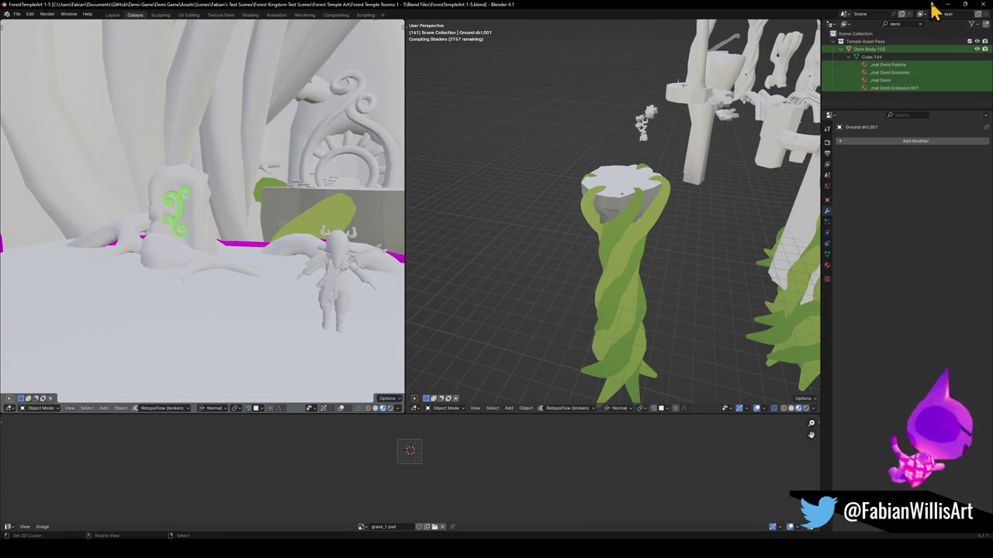
click(987, 4)
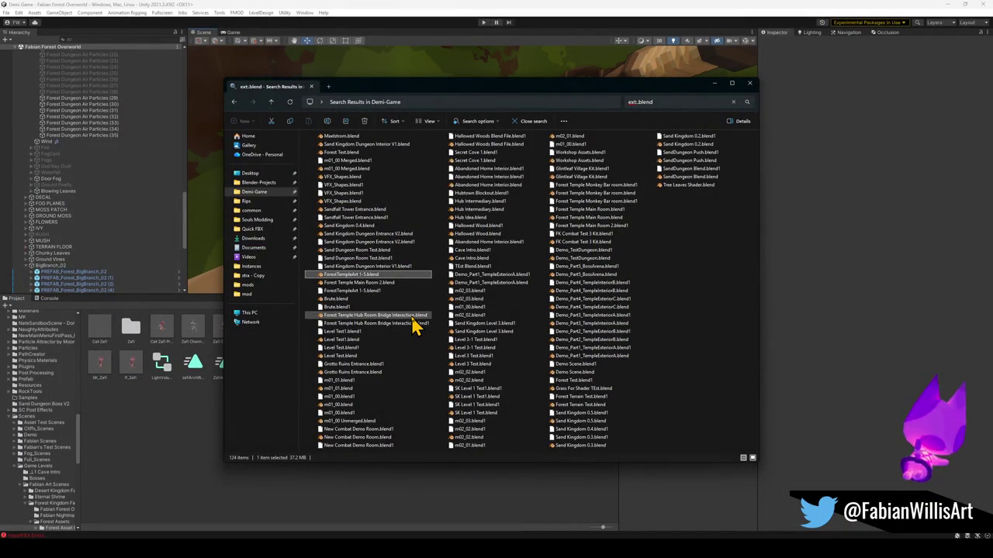
mouse_move(413, 324)
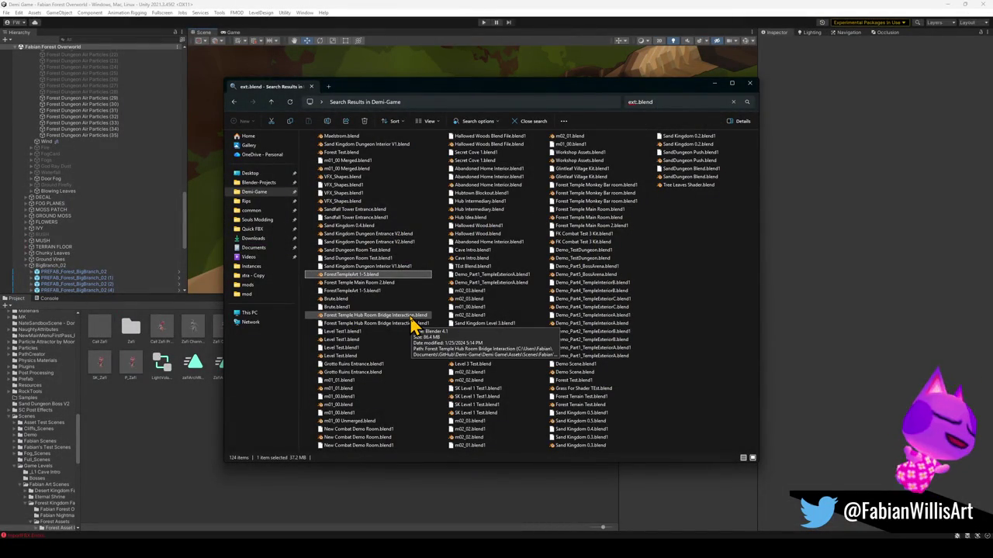
click(412, 317)
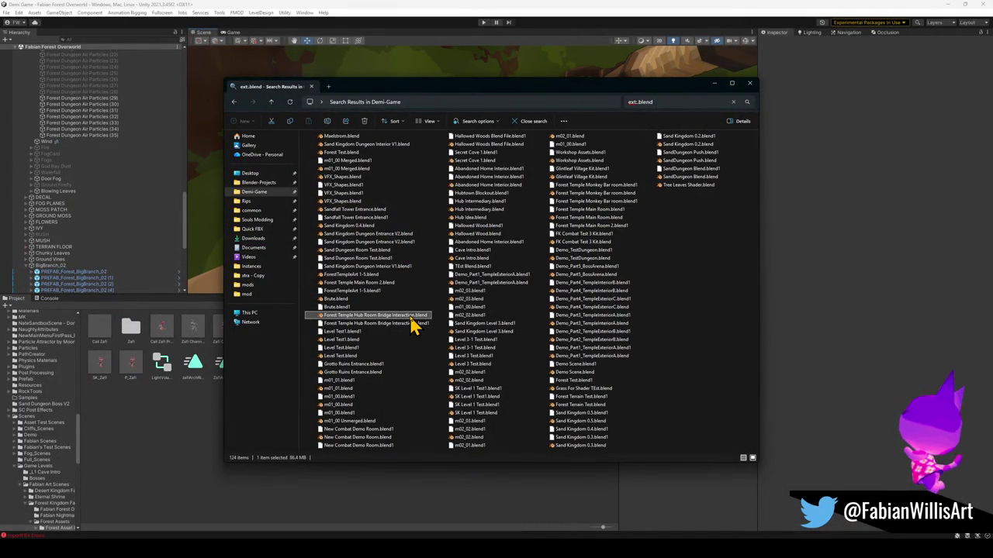
double_click(412, 318)
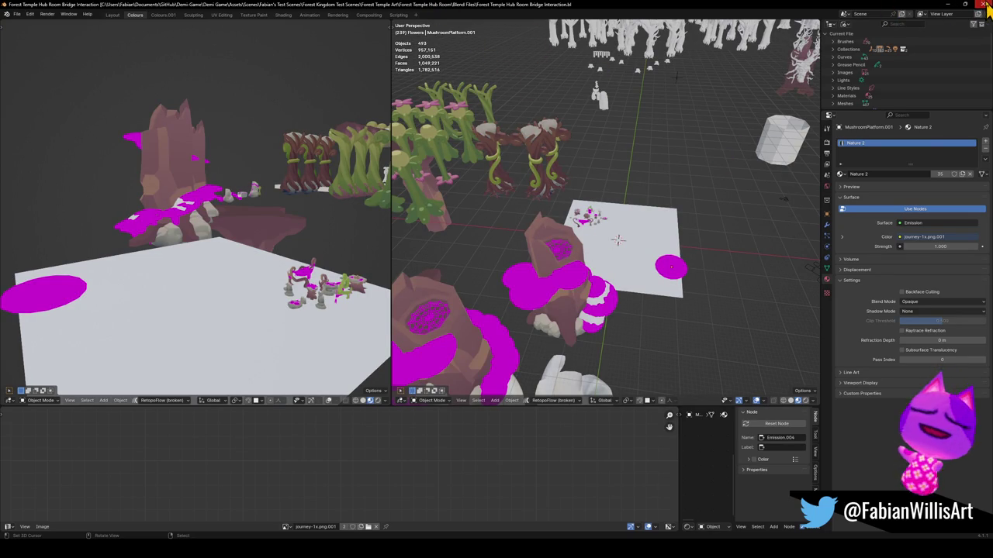
Inspect the Hub Room Bridge Interaction scene, then minimize Blender back to the file results.
click(948, 4)
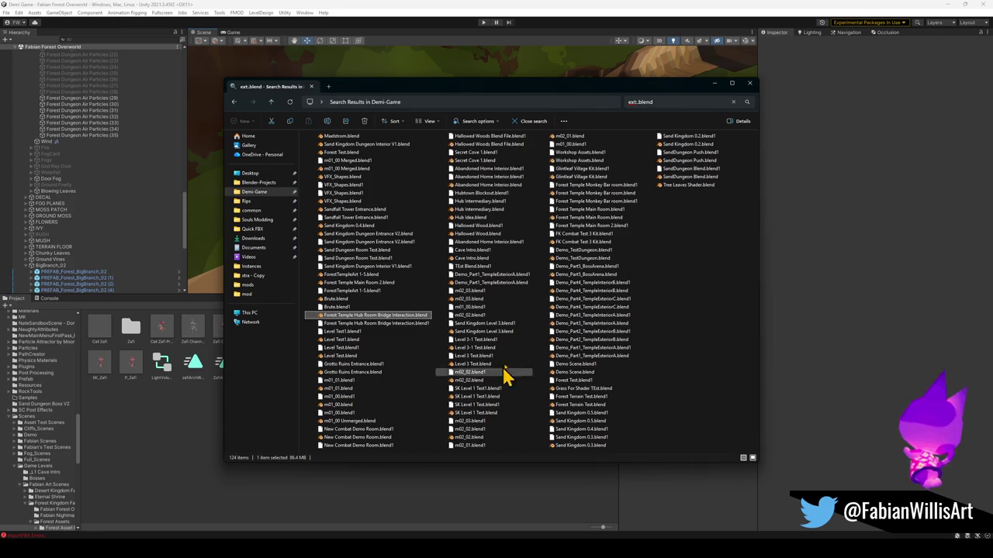
Open Forest Temple Main Room.blend from the Explorer search results.
double_click(604, 219)
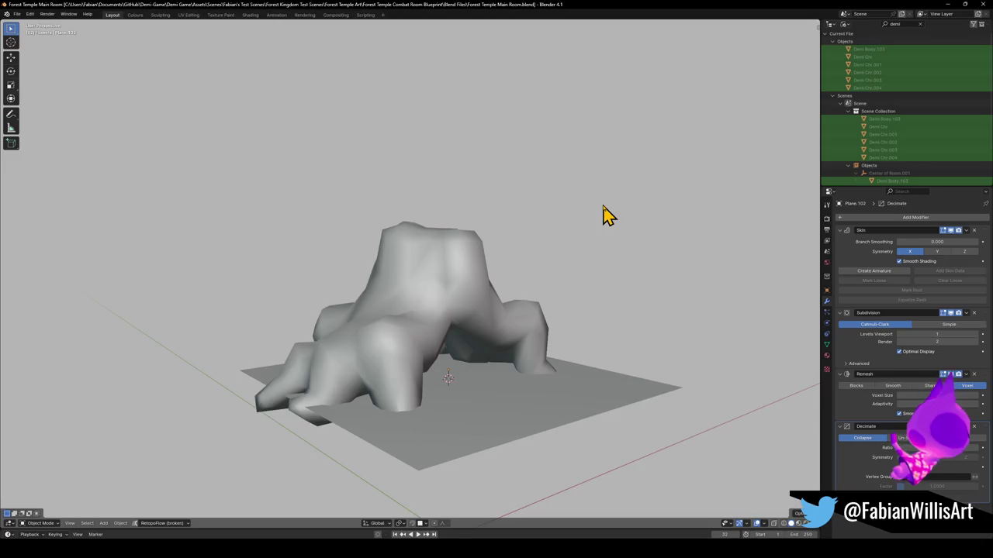
scroll(458, 280, down, 10)
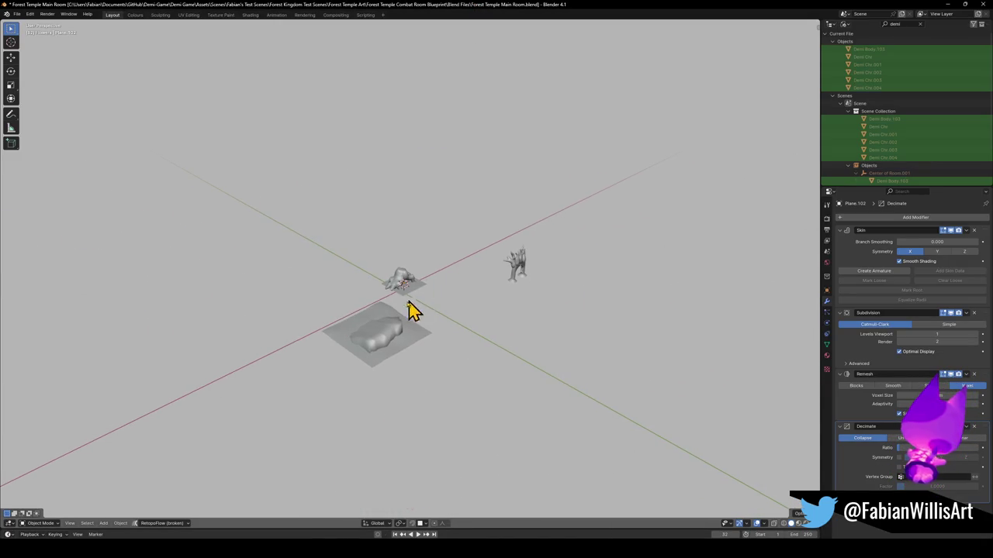
key(alt+h)
scroll(372, 330, up, 10)
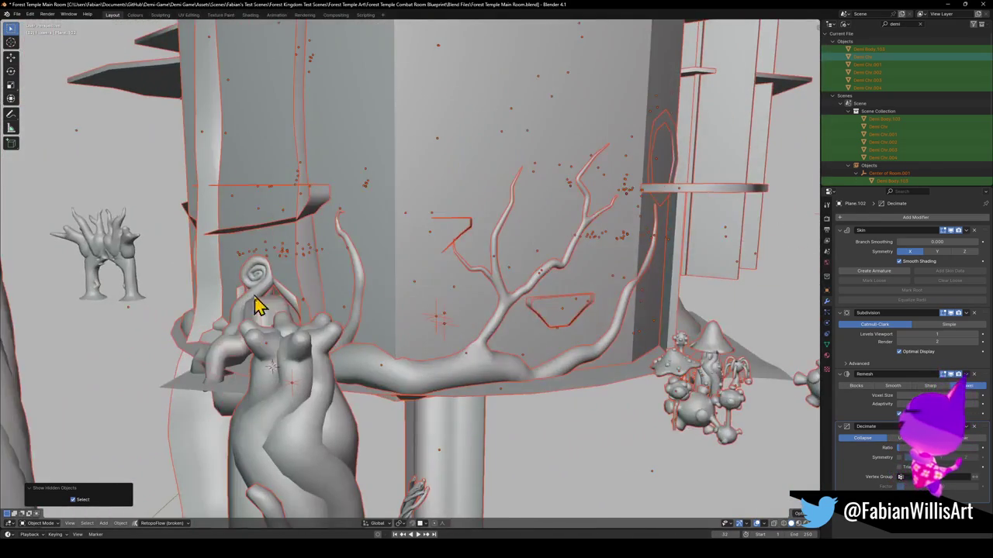
scroll(262, 305, up, 5)
scroll(377, 344, up, 5)
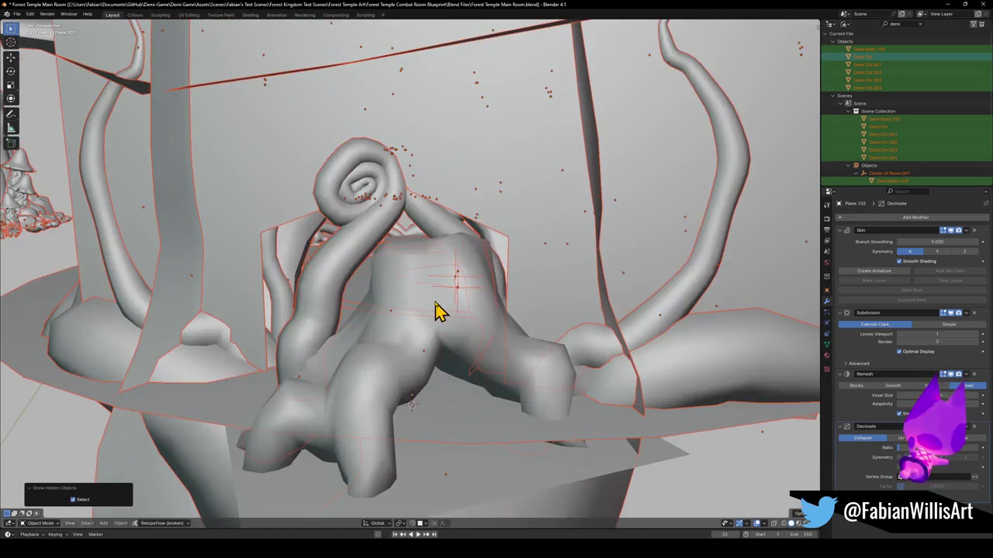
key(ctrl+z)
scroll(433, 308, up, 10)
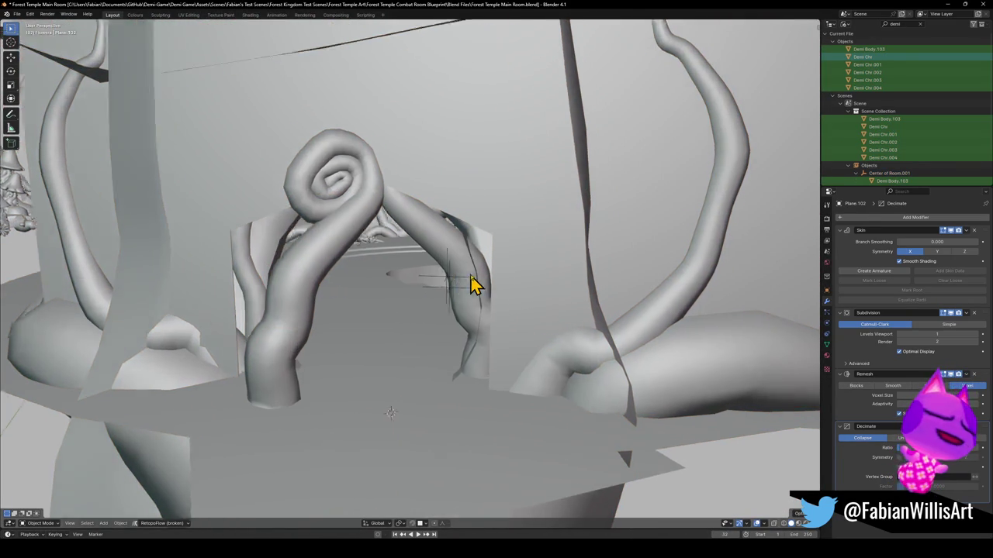
scroll(443, 288, down, 5)
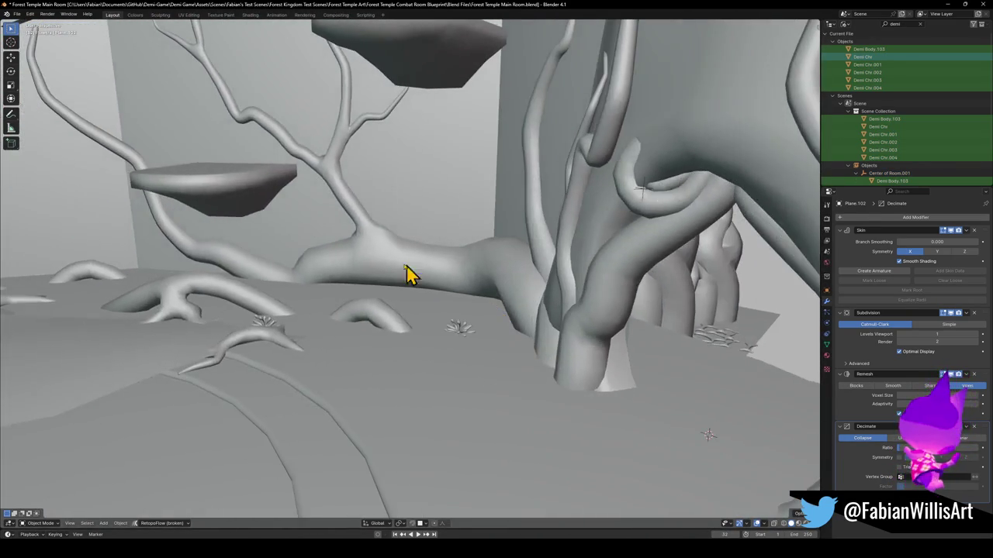
click(453, 266)
key(Tab)
scroll(405, 287, up, 5)
scroll(427, 291, down, 5)
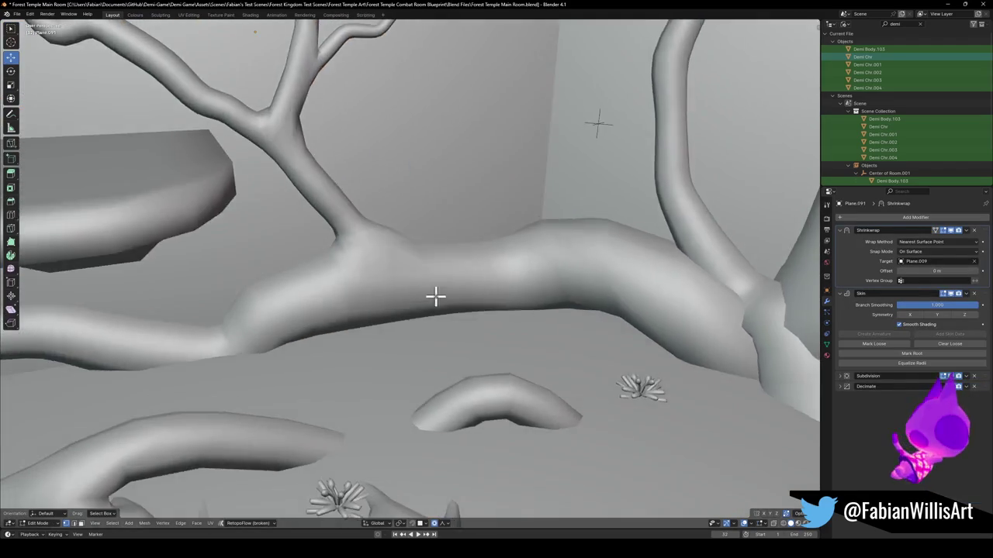
key(Tab)
scroll(433, 297, up, 2)
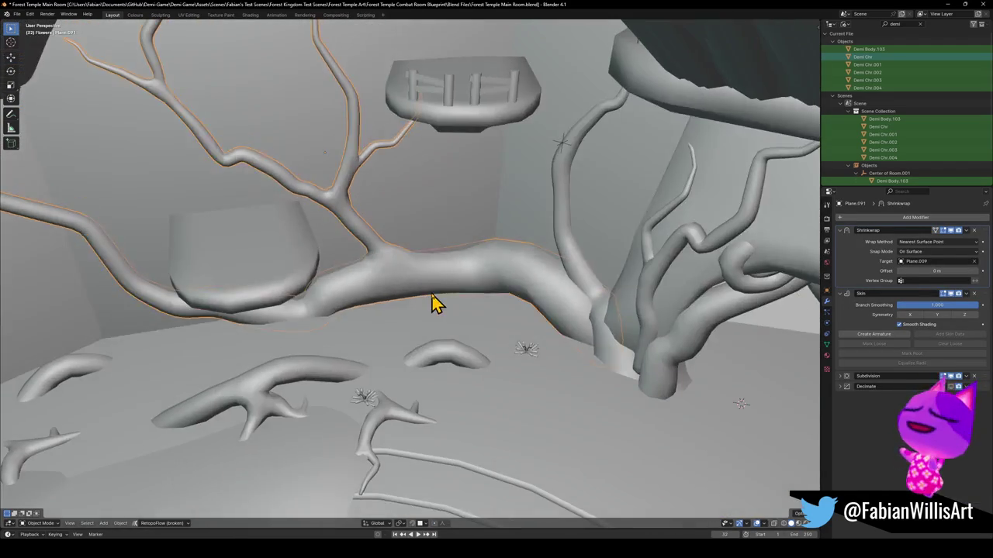
scroll(466, 299, down, 2)
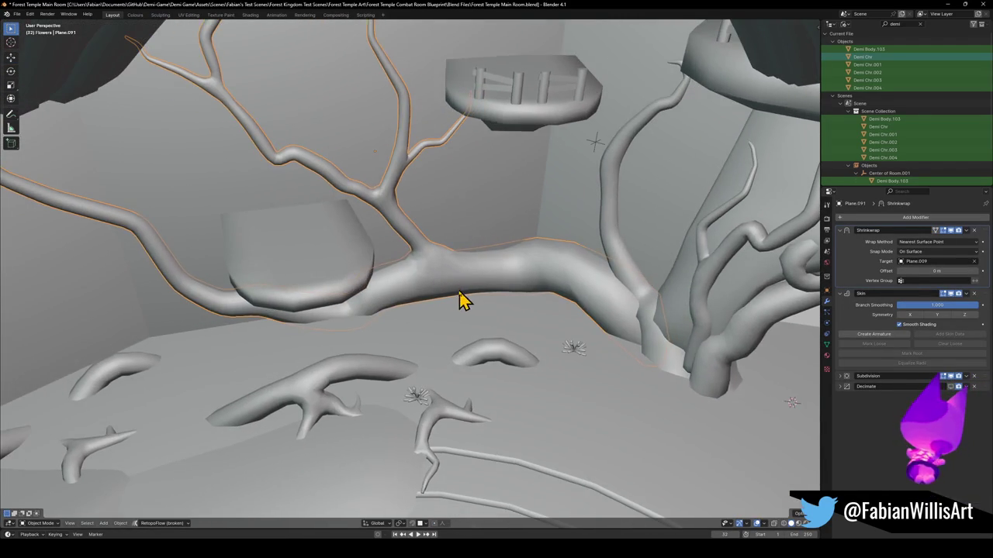
scroll(395, 290, up, 5)
scroll(381, 284, down, 5)
scroll(450, 300, down, 3)
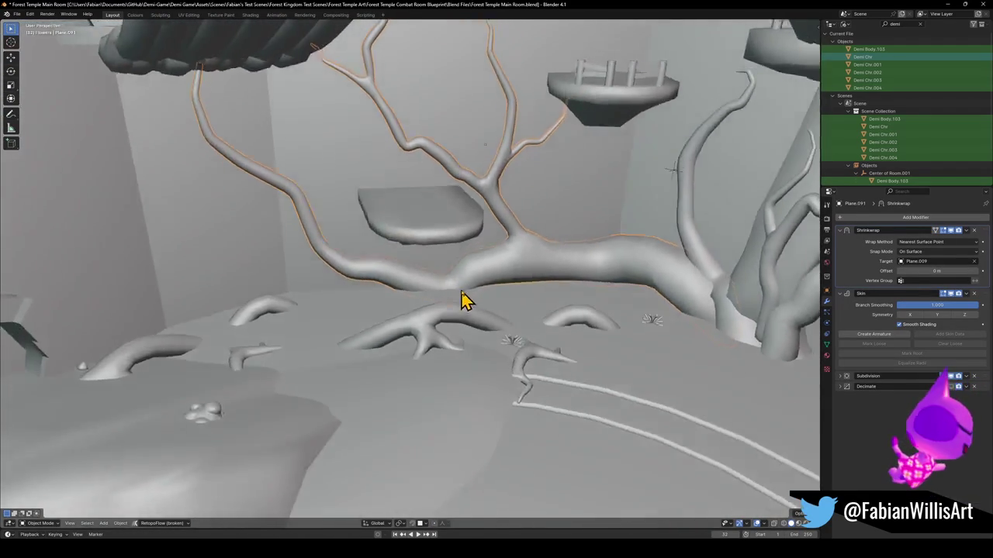
scroll(525, 294, up, 4)
scroll(481, 311, down, 4)
scroll(371, 335, down, 5)
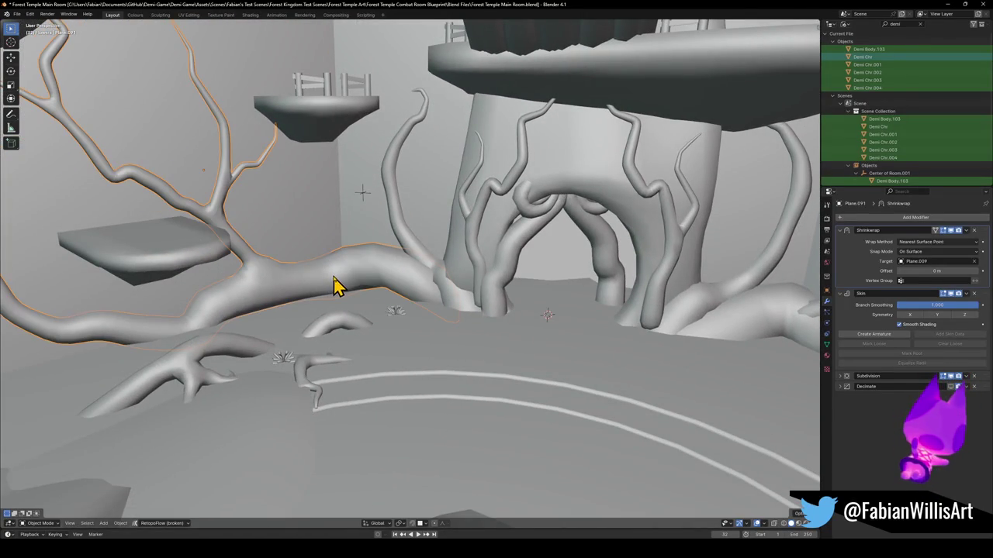
key(shift+grave)
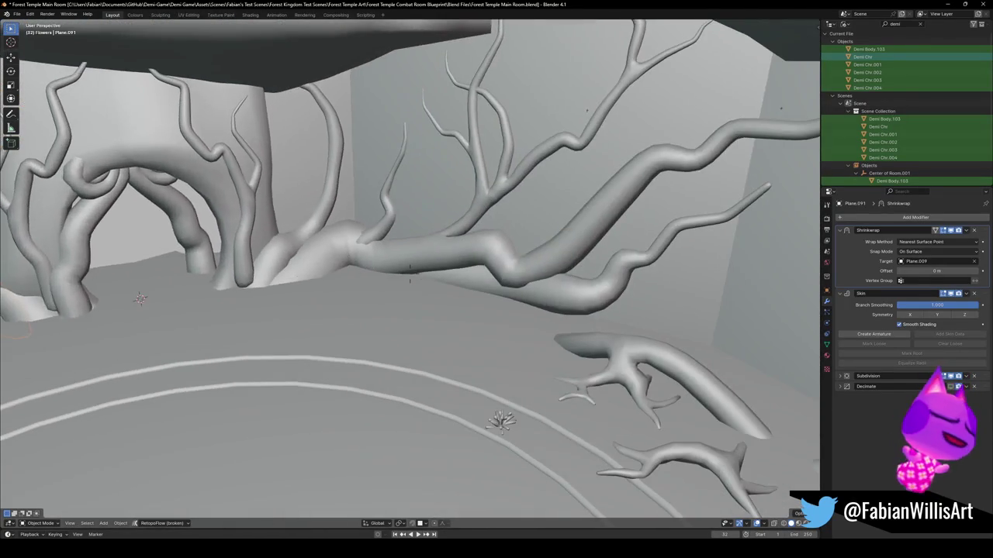
key(s)
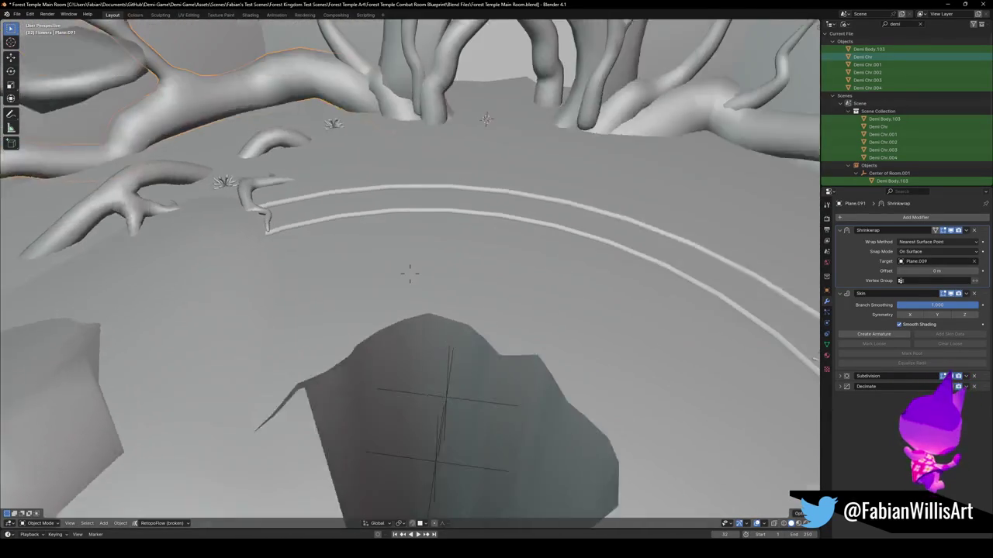
key(w)
key(s)
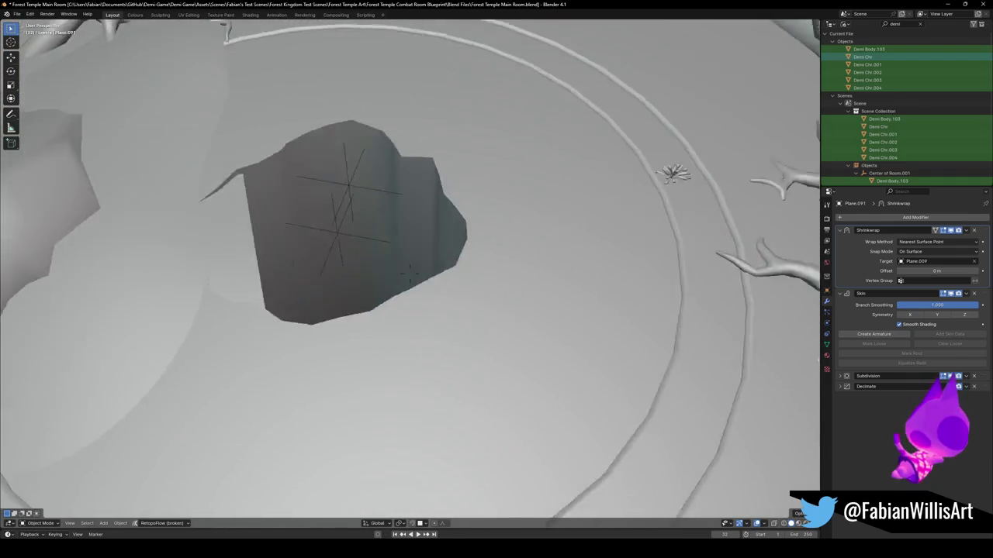
key(w)
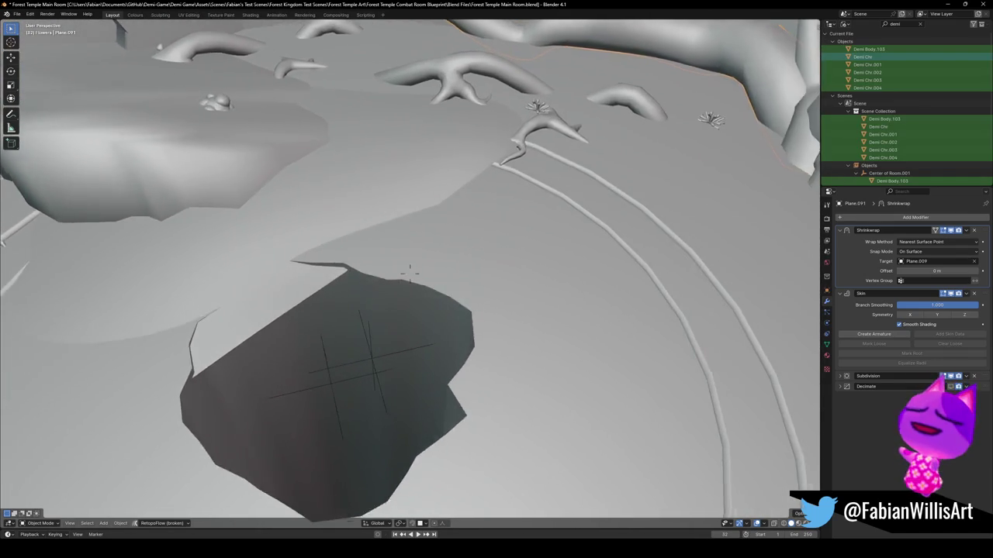
key(w)
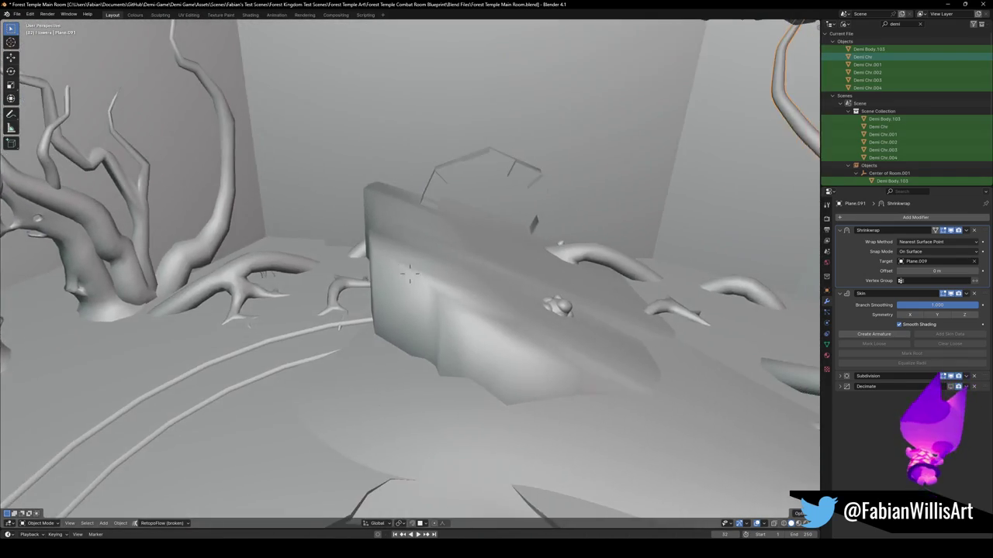
key(s)
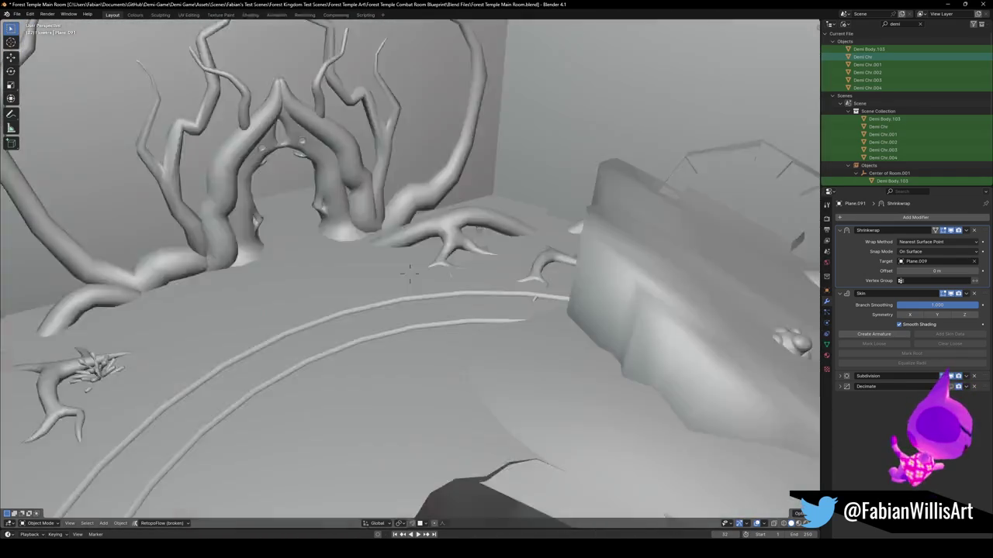
key(Escape)
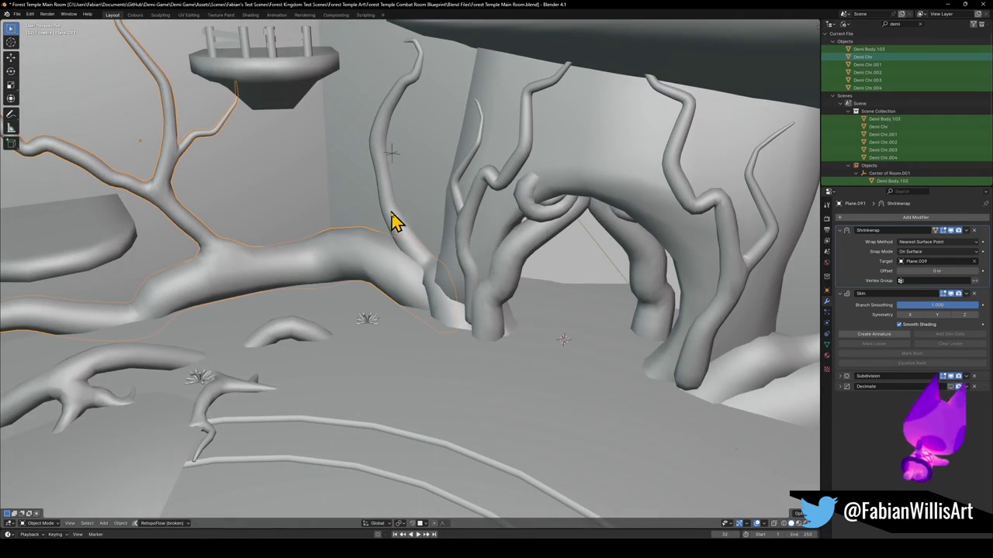
Minimize the Main Room window and bring the Forest Overworld3 window back from the taskbar.
click(947, 7)
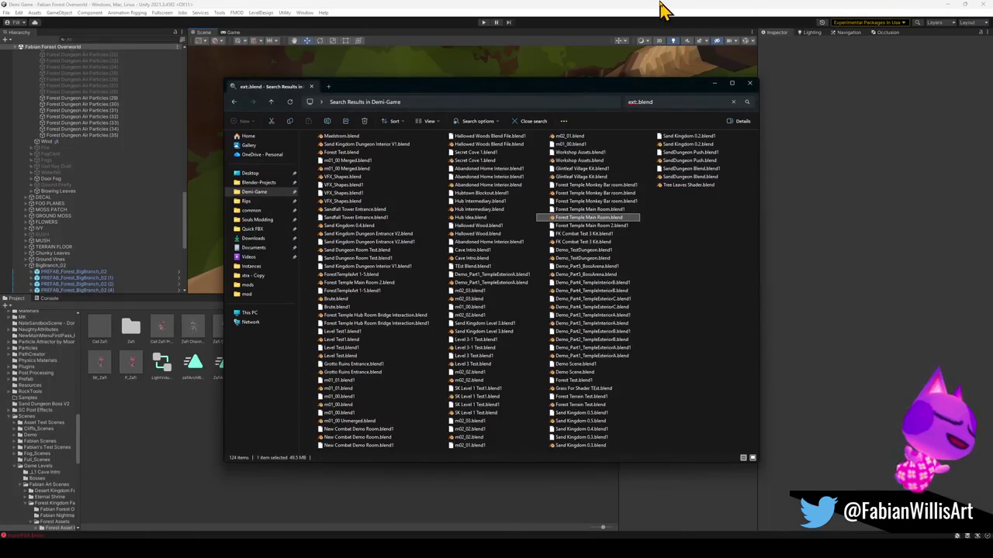
mouse_move(599, 549)
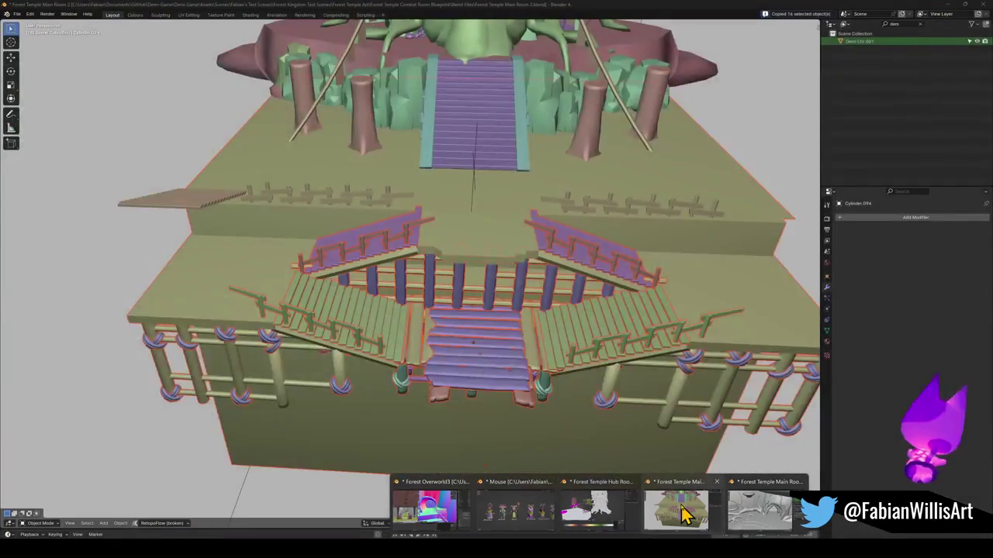
mouse_move(758, 514)
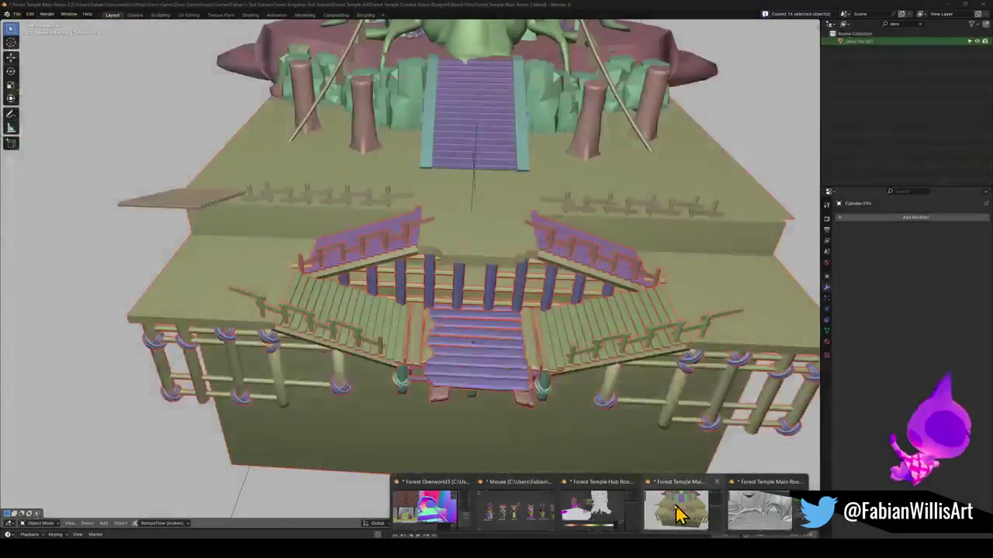
mouse_move(597, 512)
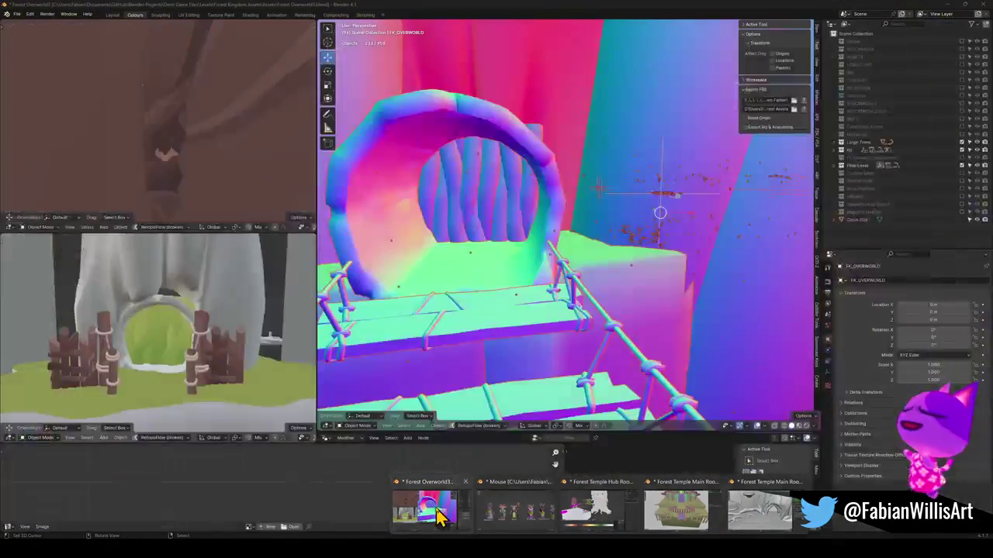
click(435, 513)
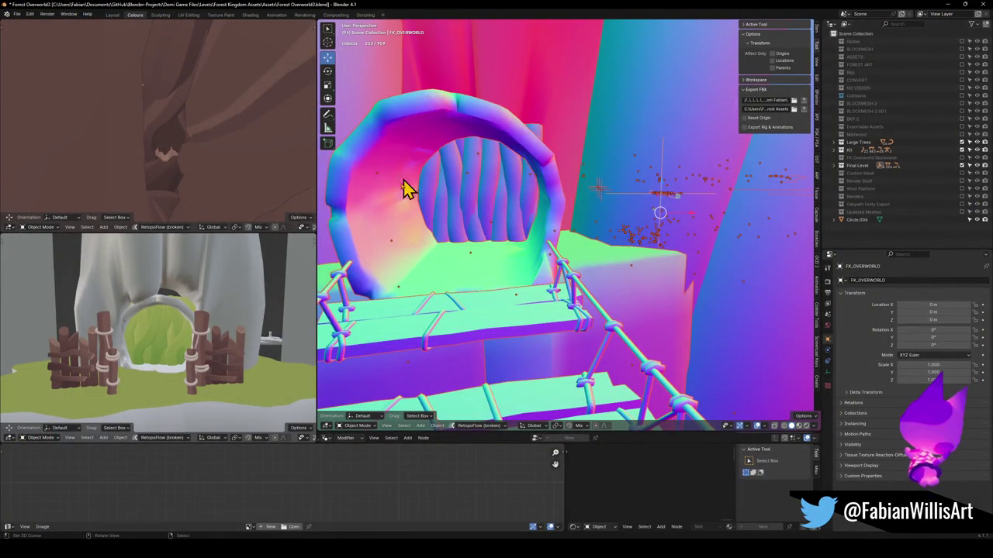
Paste the copied bridge and stair pieces into the overworld and move them to a new spot.
key(shift+grave)
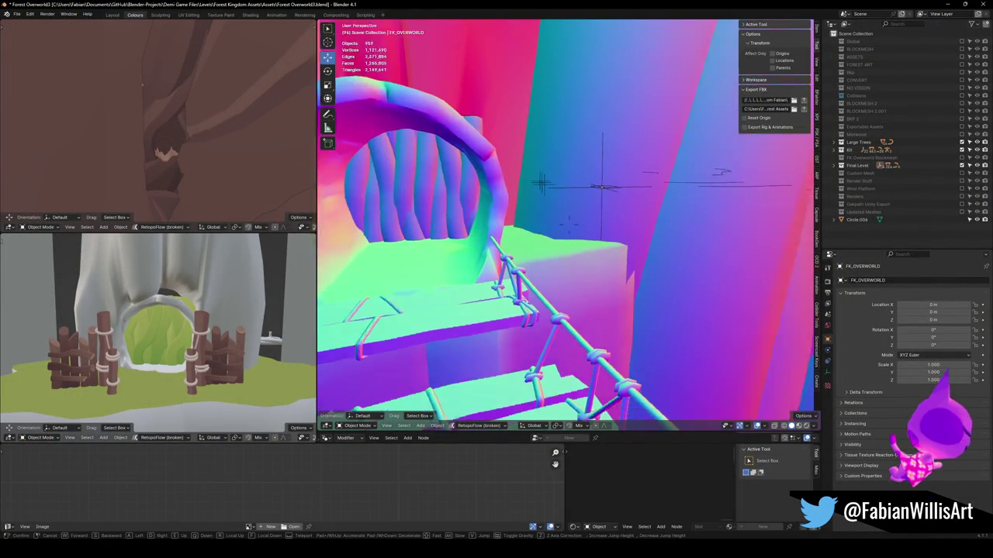
key(s)
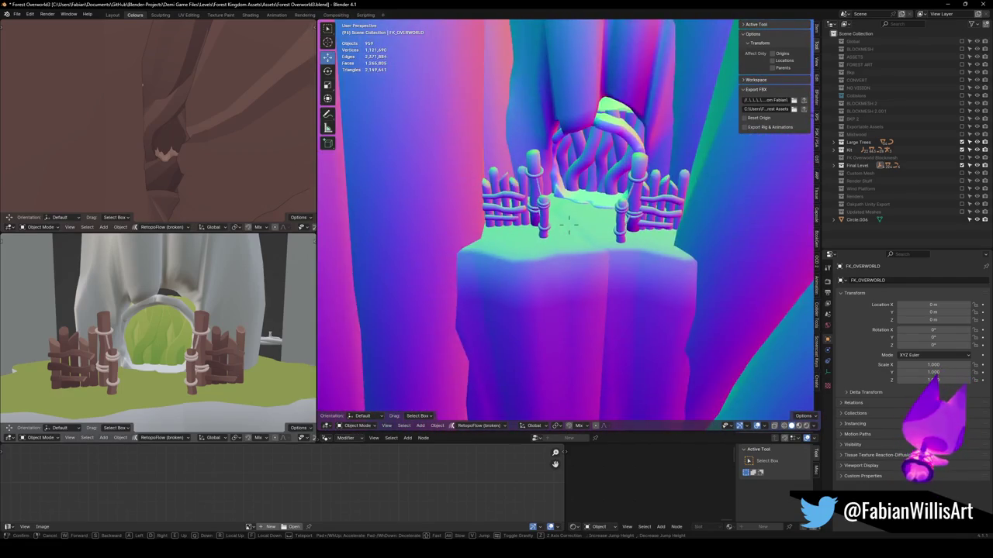
click(455, 273)
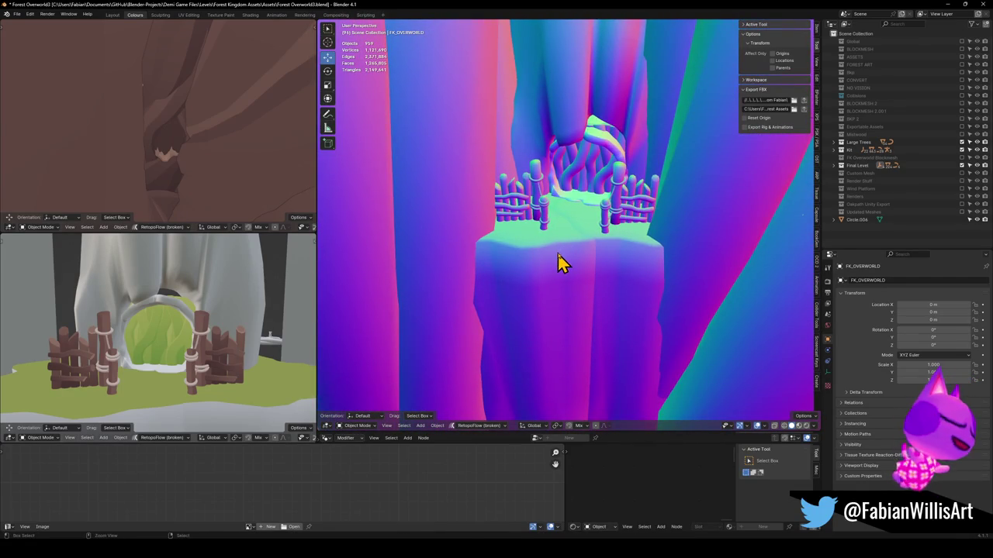
key(ctrl+v)
key(g)
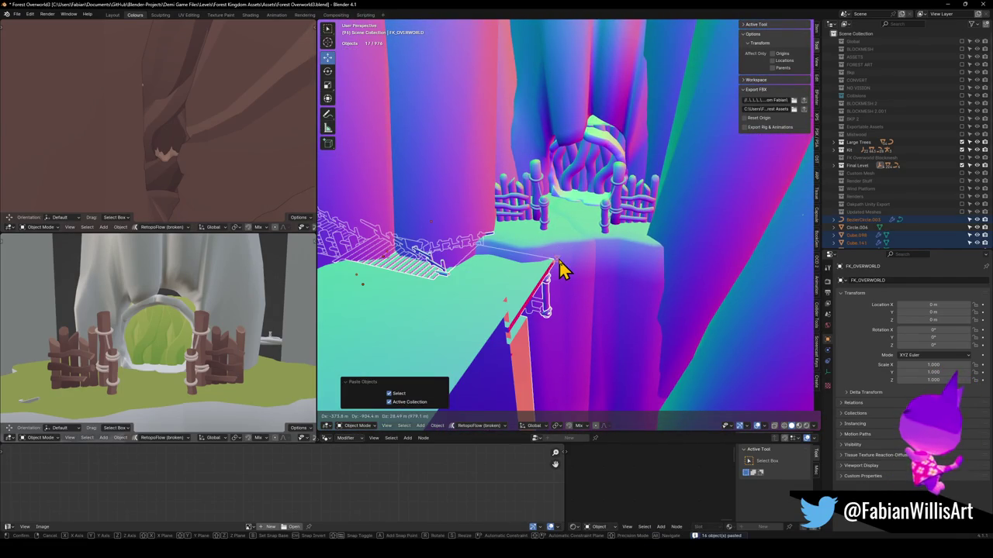
click(562, 269)
key(KP_Decimal)
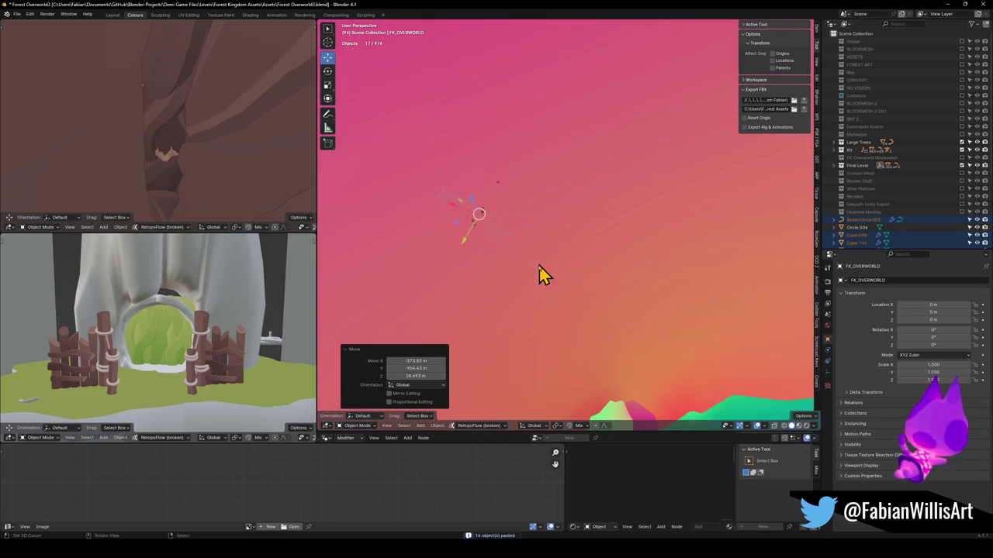
Rotate the pasted pieces about -170° on Z and position them below the entrance platform.
key(r)
key(z)
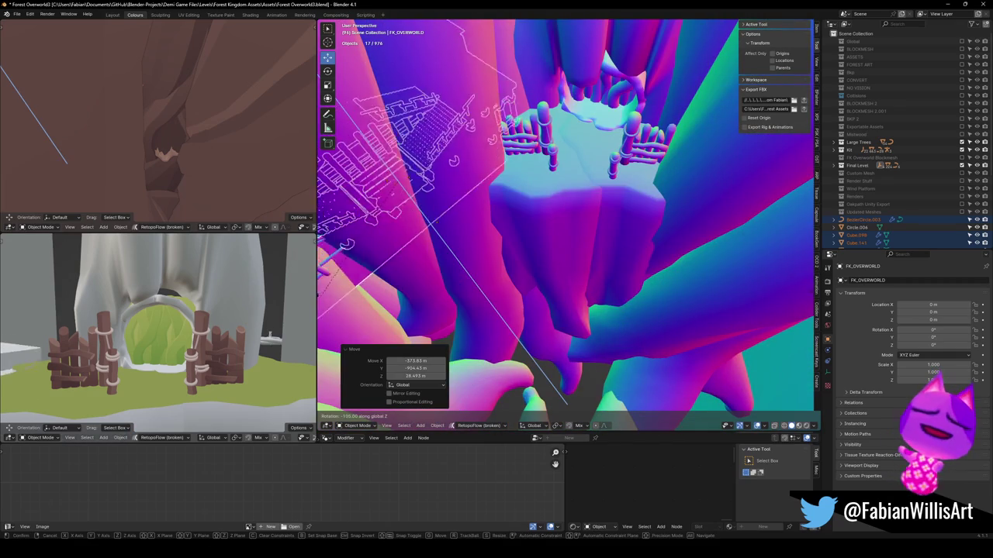
click(723, 182)
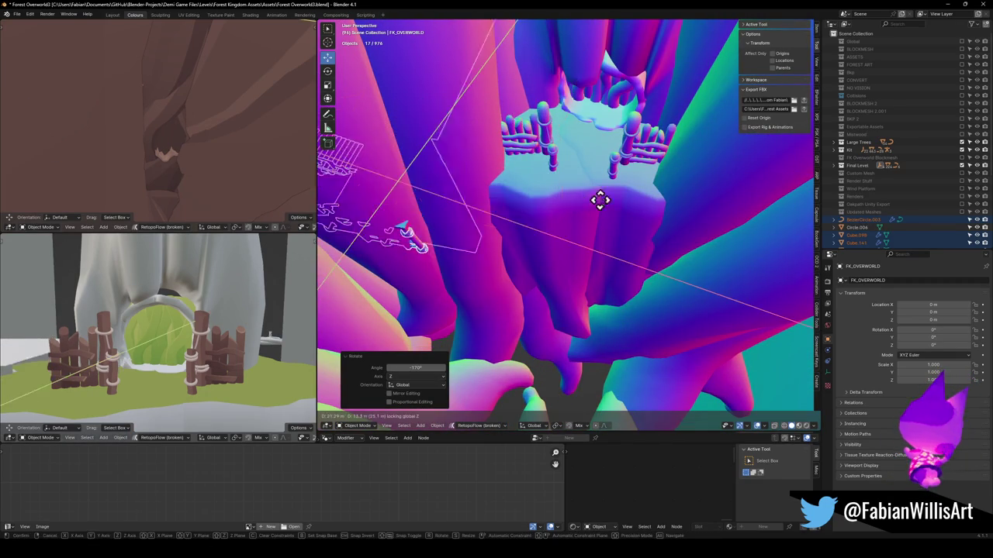
key(g)
key(z)
key(shift+z)
click(381, 288)
Fine-tune the pieces' Z rotation and make the stairs the active object.
mouse_move(566, 256)
mouse_down()
mouse_move(596, 264)
mouse_move(576, 256)
mouse_move(571, 233)
mouse_move(571, 262)
mouse_move(658, 326)
mouse_up()
key(r)
key(z)
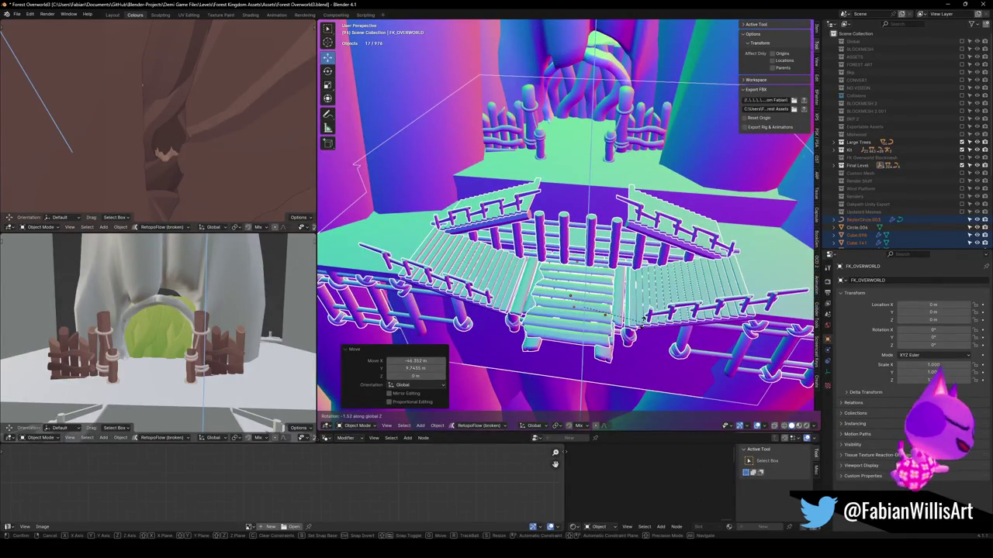
click(645, 321)
mouse_move(606, 309)
mouse_down()
mouse_move(566, 311)
mouse_move(567, 297)
mouse_move(582, 308)
mouse_move(543, 365)
mouse_up()
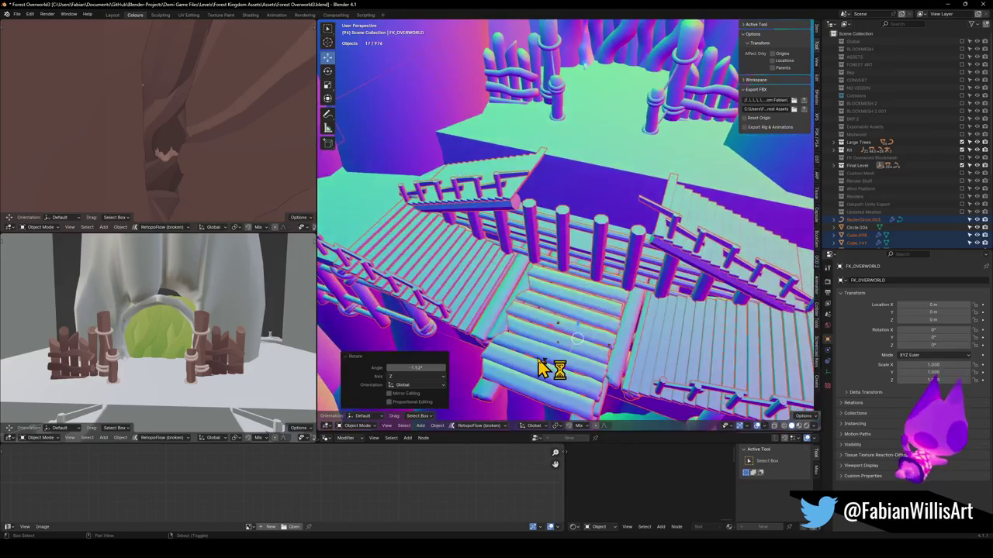
click(545, 366)
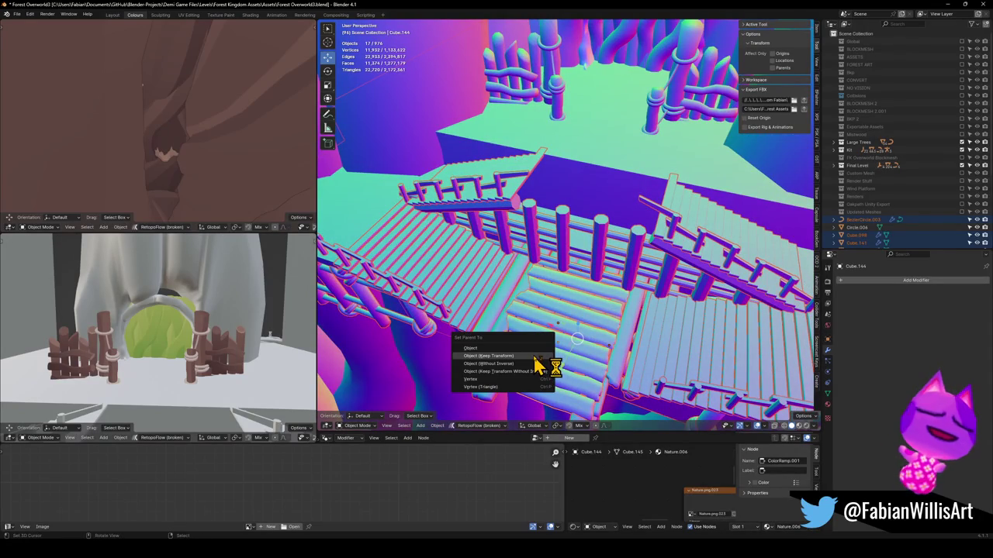
Deselect everything, finish the small turn of the stairs, and lower them on Z.
key(alt+a)
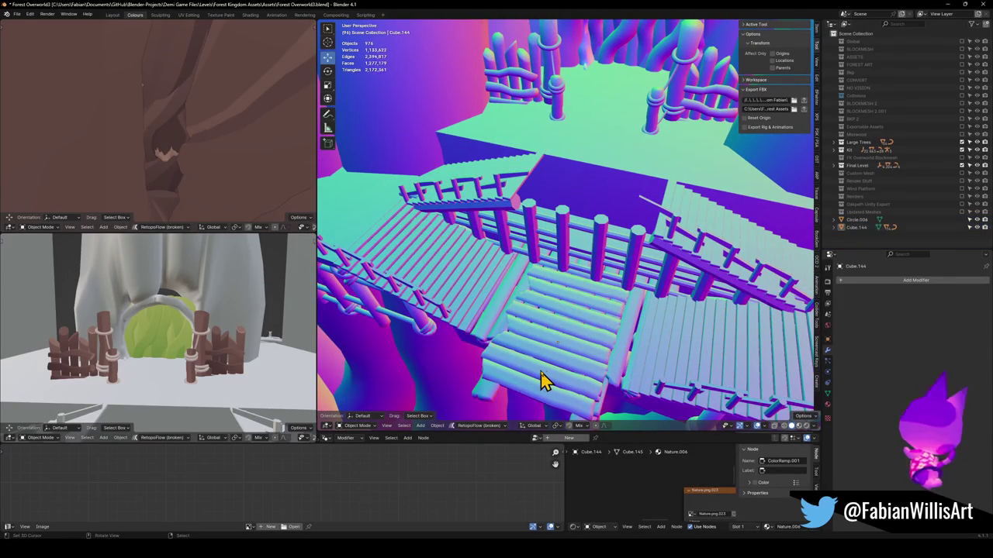
click(610, 362)
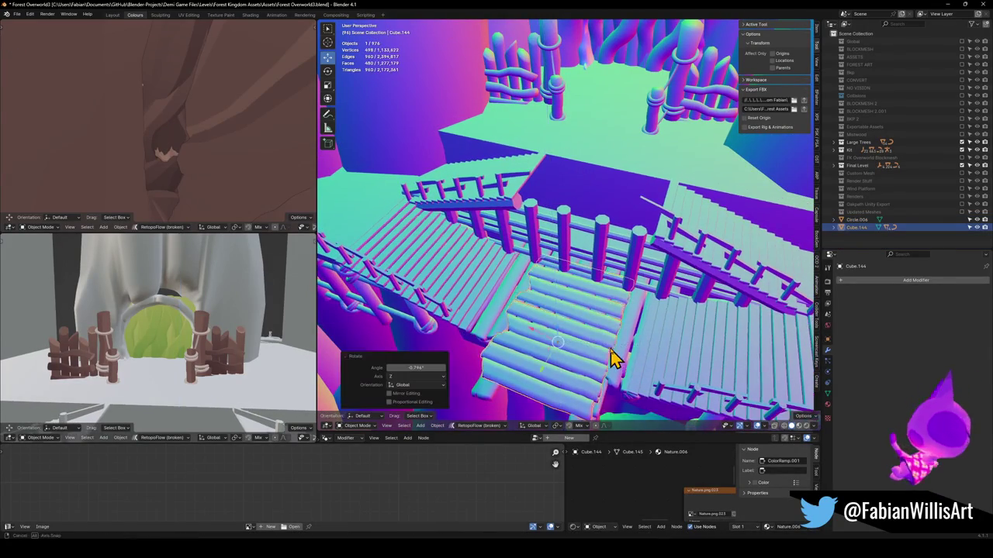
drag(610, 362, 635, 326)
key(g)
key(z)
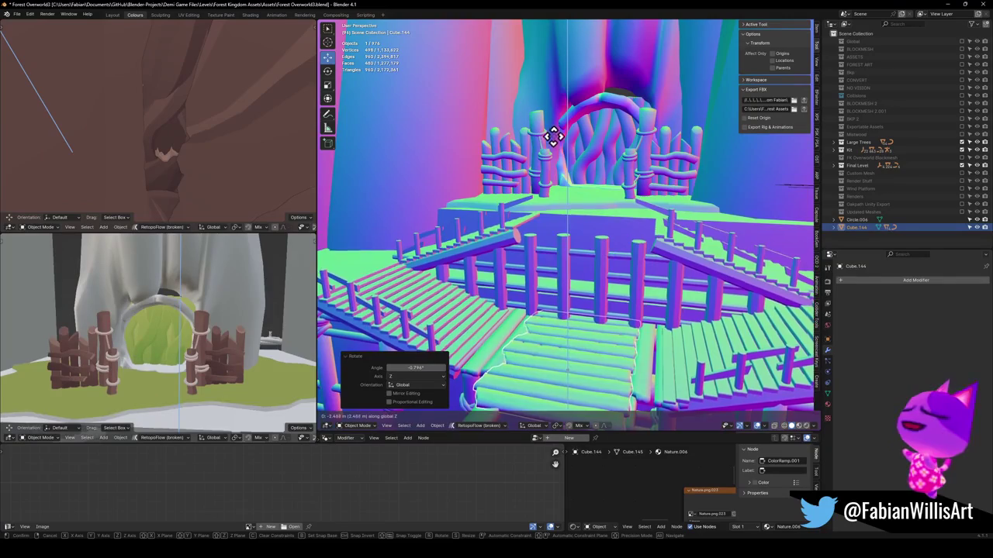
click(566, 44)
mouse_move(565, 45)
mouse_down()
mouse_move(561, 195)
mouse_move(582, 208)
mouse_move(600, 184)
mouse_move(594, 190)
mouse_move(643, 170)
mouse_move(602, 189)
mouse_move(609, 224)
mouse_move(608, 169)
mouse_move(590, 188)
mouse_move(615, 178)
mouse_move(561, 235)
mouse_move(567, 220)
mouse_move(568, 238)
mouse_move(572, 219)
mouse_move(621, 271)
mouse_move(632, 248)
mouse_move(636, 272)
mouse_move(598, 294)
mouse_move(594, 266)
mouse_move(618, 274)
mouse_move(612, 300)
mouse_move(609, 230)
mouse_move(604, 243)
mouse_up()
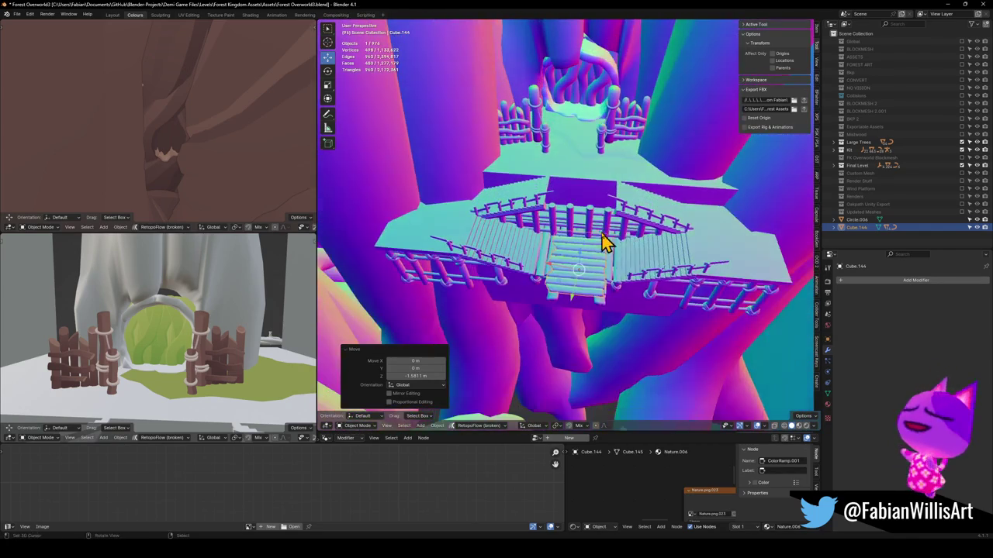
Raise the stairs again and make a small Z adjustment so they sit flush.
key(g)
key(z)
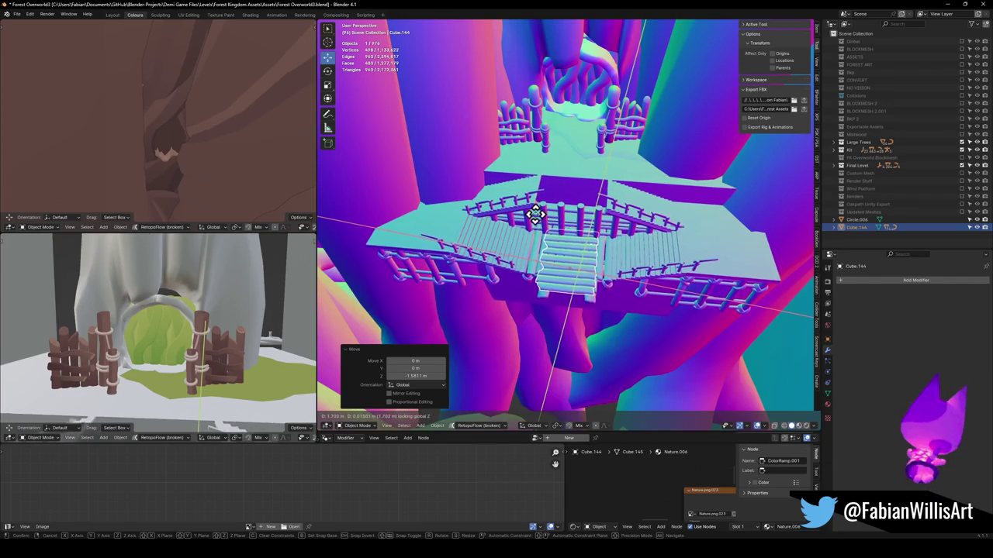
click(554, 244)
key(g)
key(z)
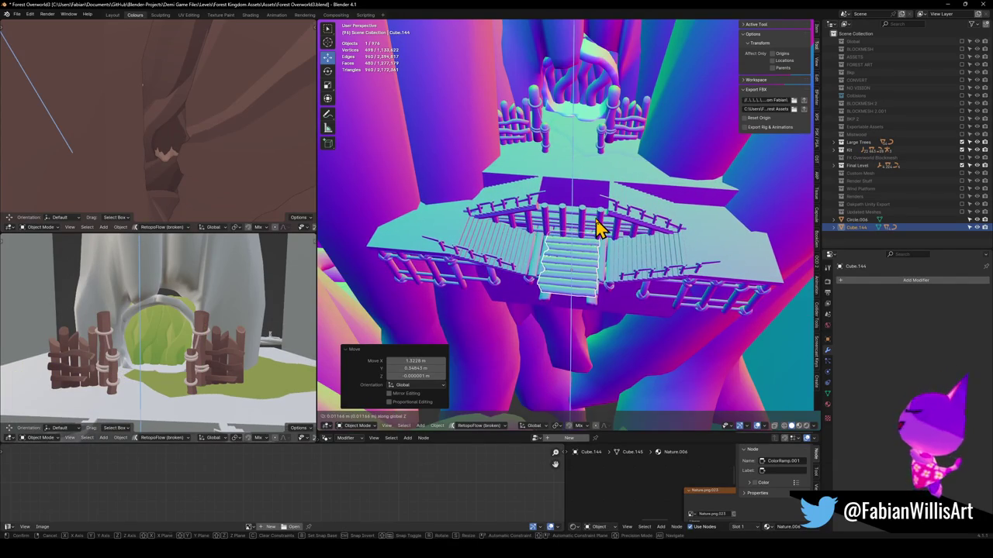
click(598, 225)
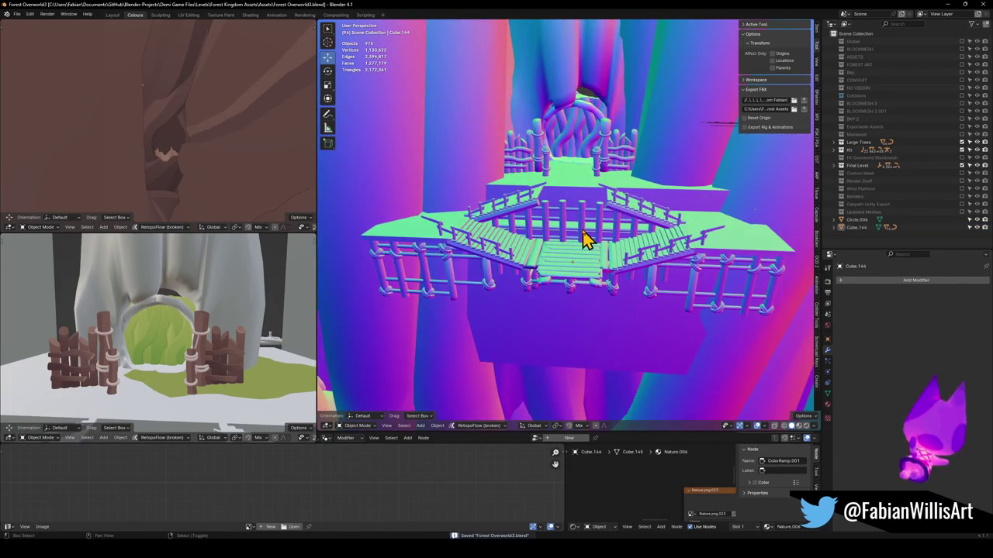
Fly over to the wooden stairs and select the Cube.070 piece.
key(shift+grave)
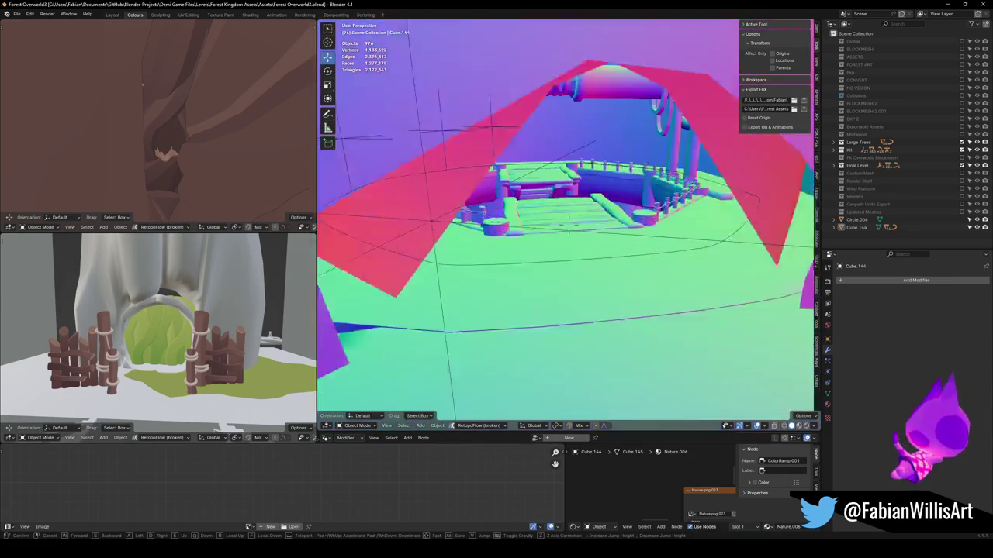
click(578, 190)
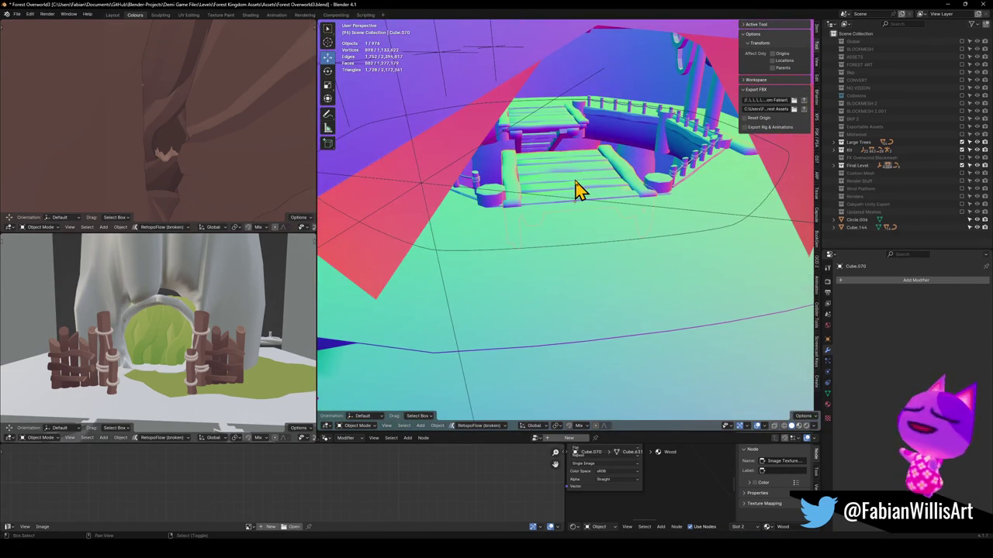
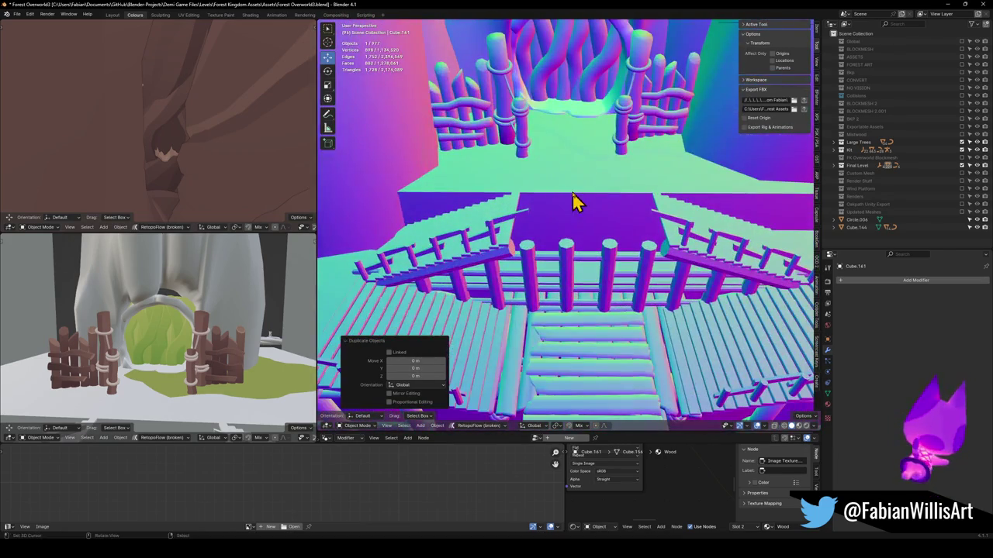
Rotate the plank ramp -15° on Z and move it into position on the bridge.
scroll(586, 209, up, 3)
mouse_move(607, 244)
mouse_down()
mouse_move(605, 228)
mouse_move(644, 245)
mouse_up()
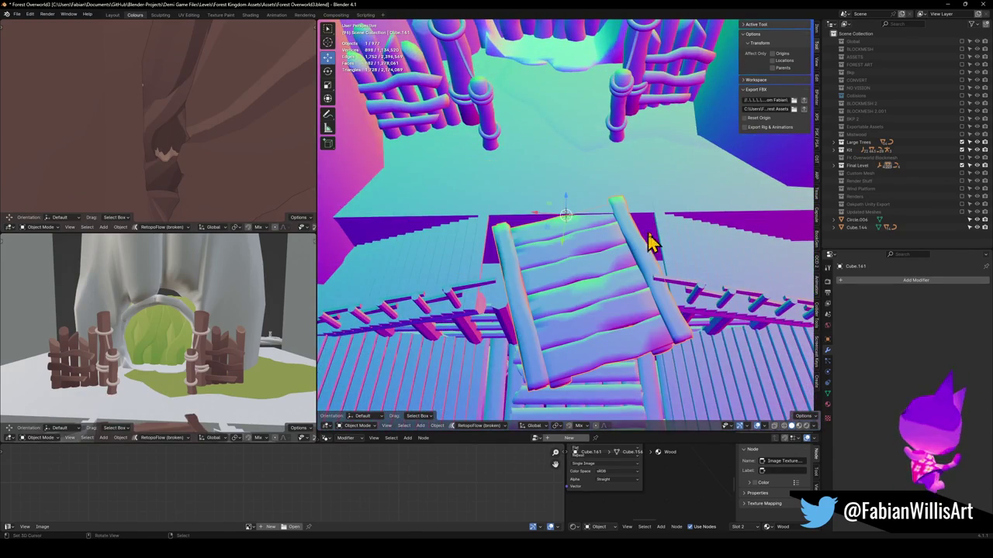
key(r)
key(z)
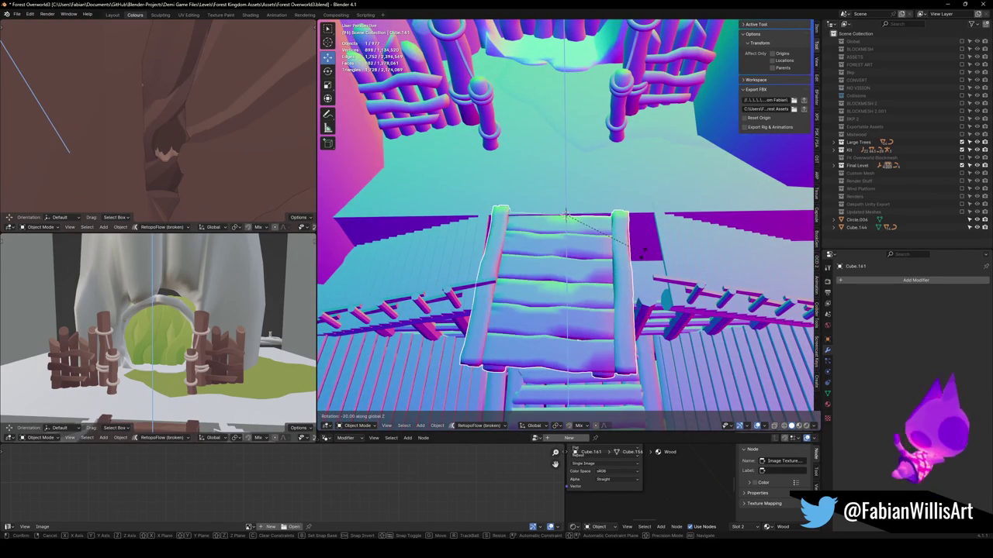
click(644, 248)
key(g)
key(shift+z)
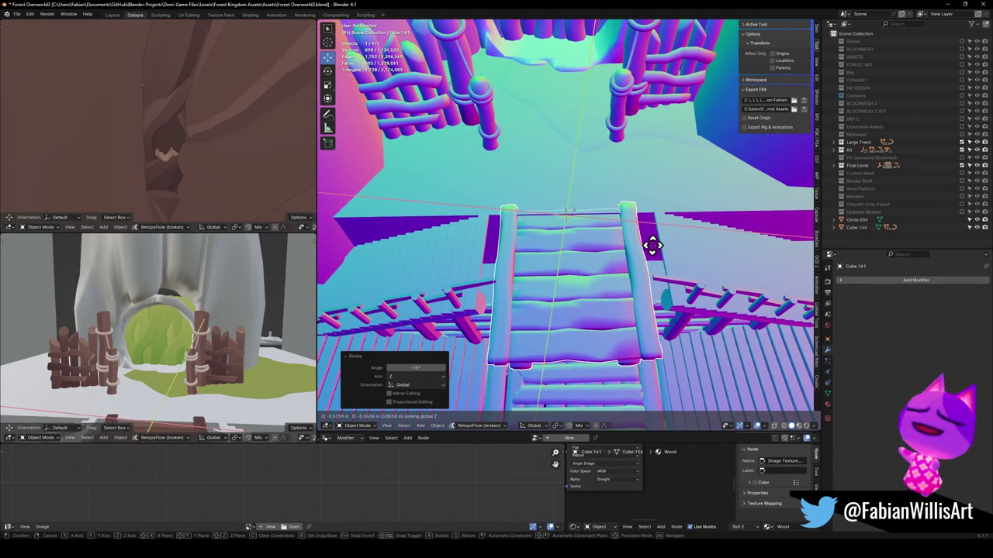
click(655, 258)
key(r)
key(z)
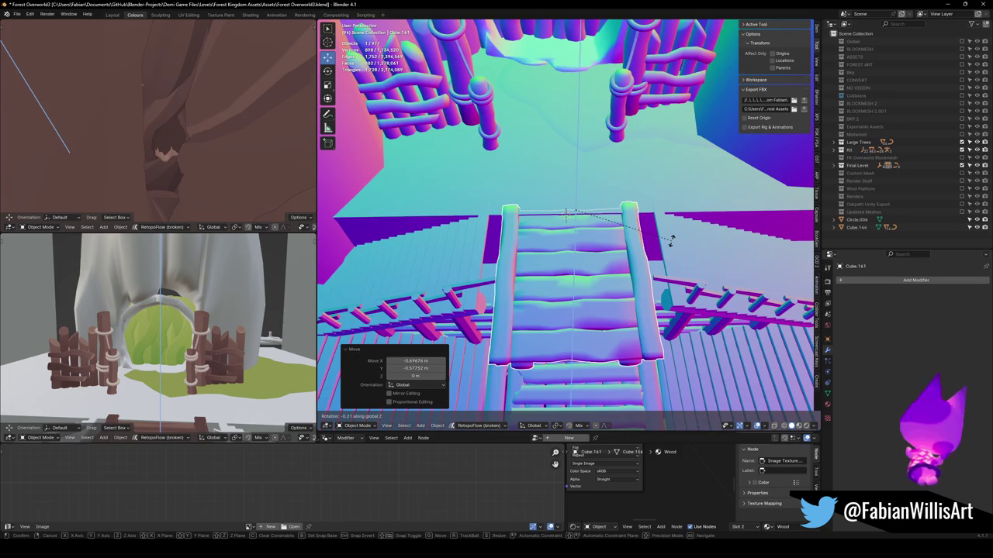
click(671, 241)
Using Normal orientation, stretch the ramp to 1.253 on Y and shift it 0.14 m along Y.
mouse_move(663, 237)
mouse_down()
mouse_move(688, 248)
mouse_move(669, 248)
mouse_move(655, 225)
mouse_move(607, 194)
mouse_move(616, 240)
mouse_move(642, 262)
mouse_up()
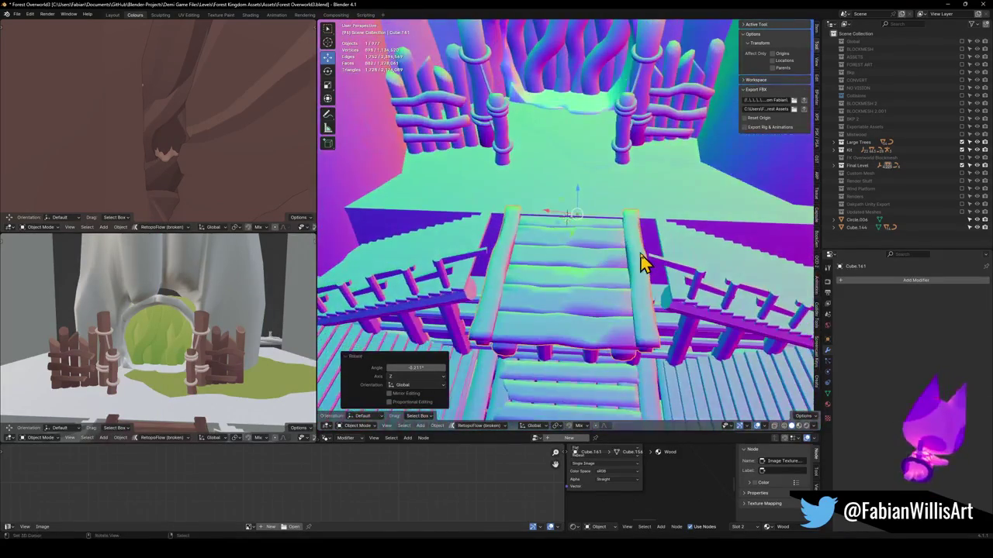
key(comma)
click(646, 301)
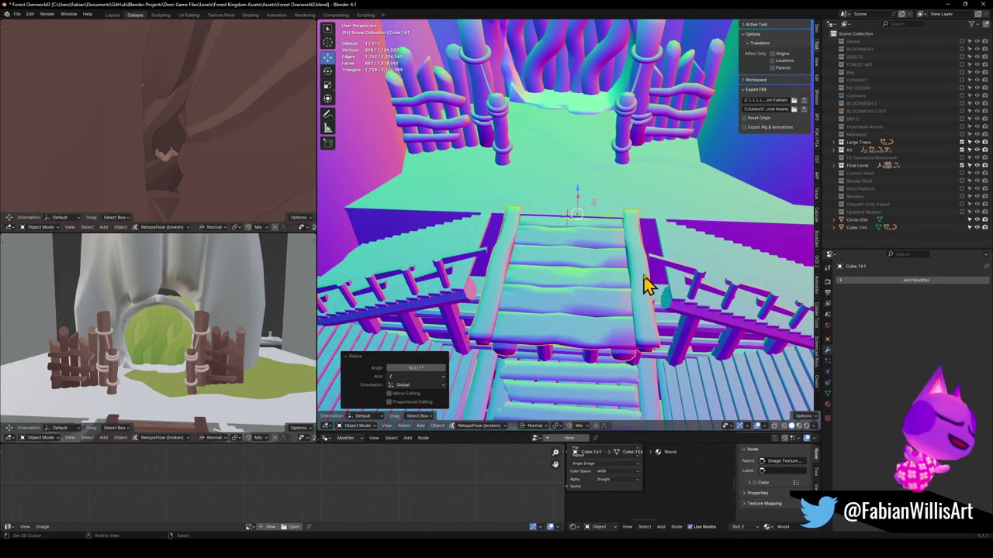
click(636, 260)
key(s)
key(y)
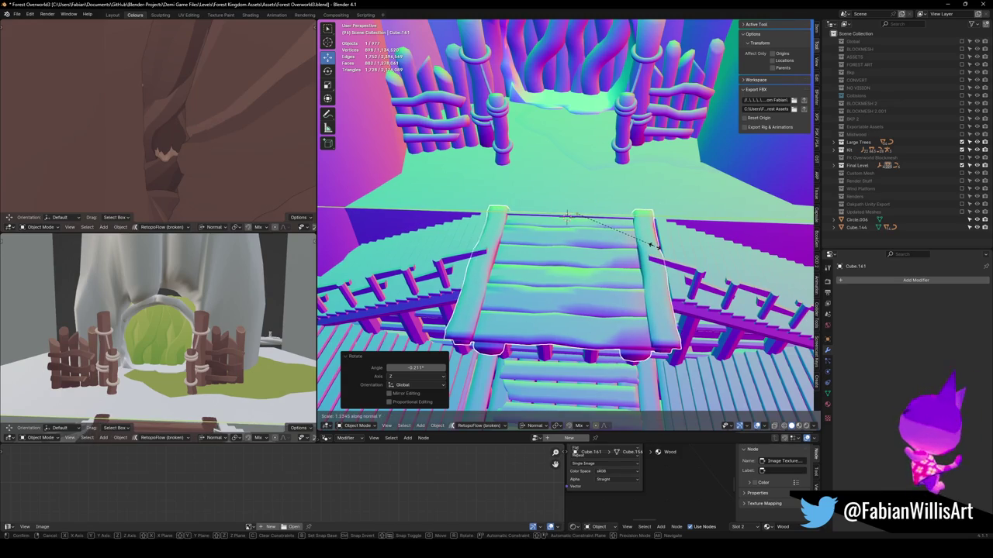
click(656, 245)
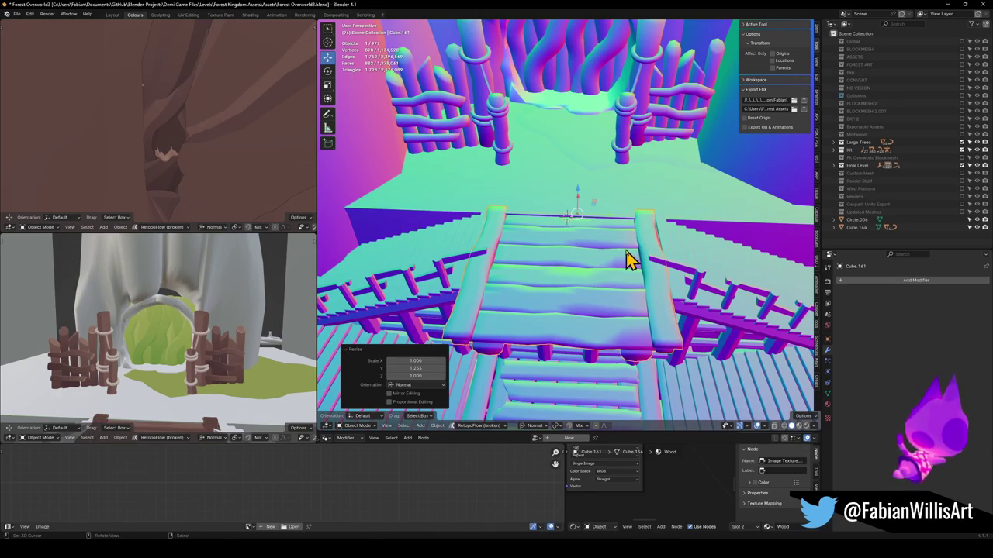
key(g)
key(y)
click(640, 262)
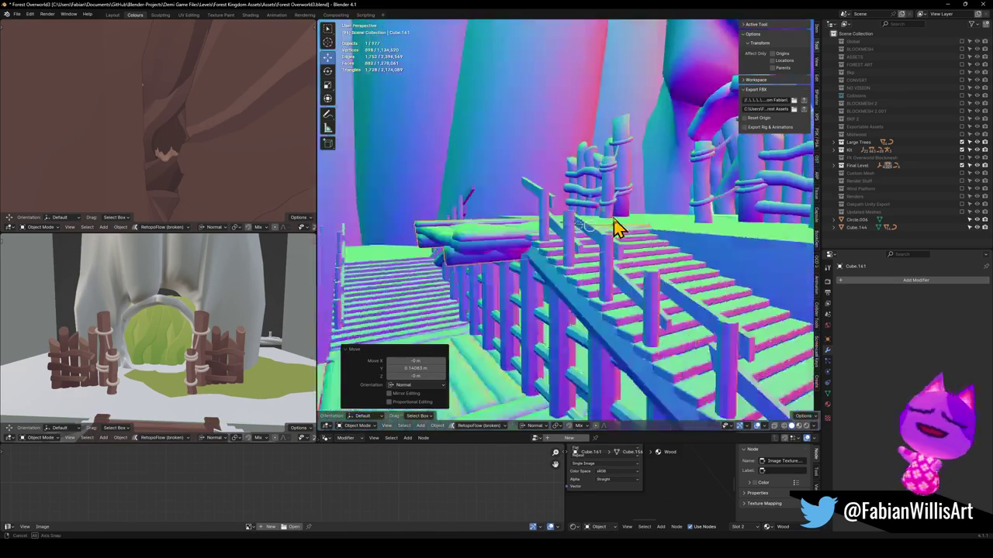
View the bridge from above in Material Preview shading.
scroll(636, 264, down, 10)
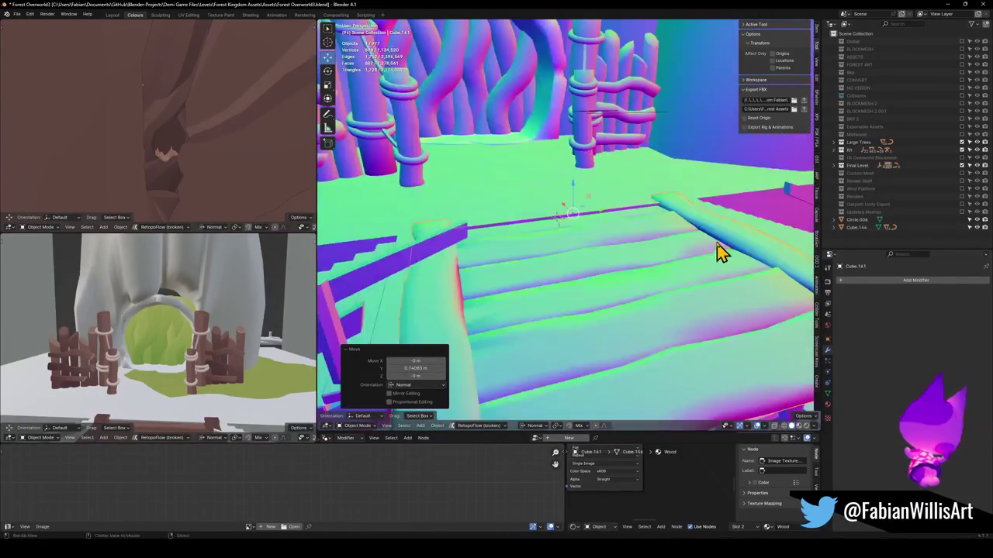
mouse_move(609, 213)
mouse_down()
mouse_move(598, 243)
mouse_move(572, 251)
mouse_move(612, 248)
mouse_move(603, 175)
mouse_move(589, 225)
mouse_move(609, 256)
mouse_move(574, 200)
mouse_up()
scroll(598, 243, up, 3)
key(z)
click(597, 287)
Check the UVs of the floor deck piece Cube.150 in Edit Mode.
click(543, 260)
mouse_move(543, 260)
mouse_down()
mouse_move(572, 250)
mouse_move(607, 268)
mouse_up()
key(Tab)
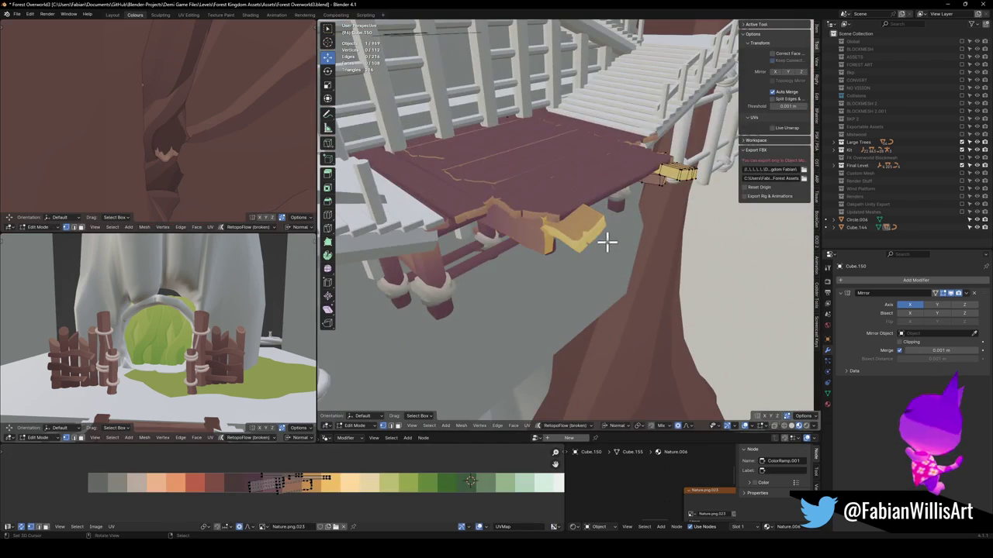
key(Tab)
drag(501, 233, 516, 300)
Link the plank ramp's Wood material onto the three selected deck pieces.
click(548, 311)
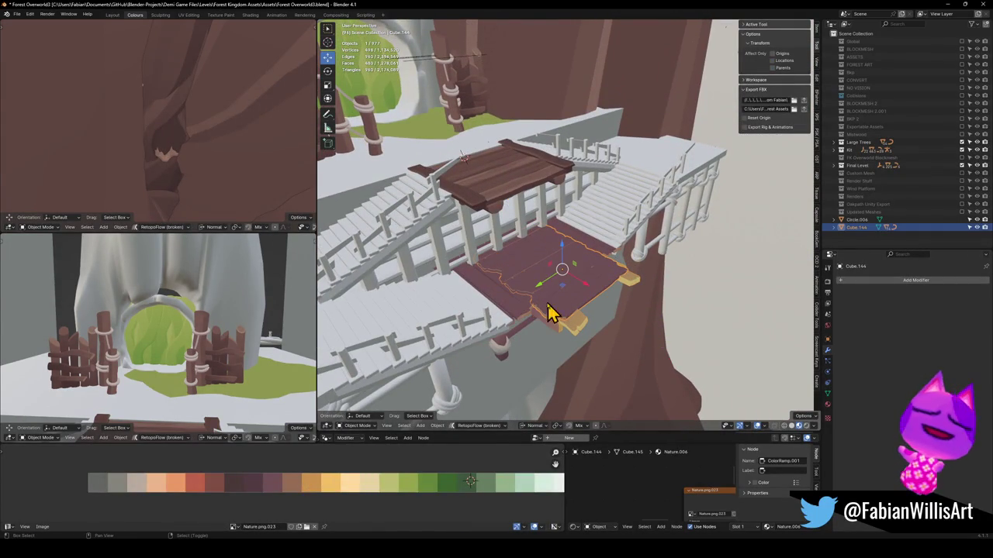
click(506, 320)
click(560, 329)
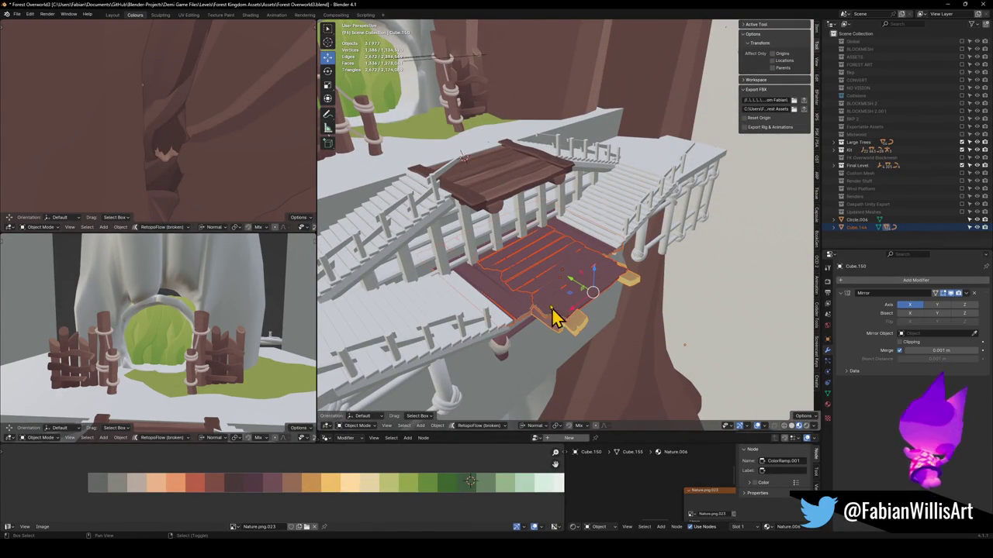
click(508, 185)
key(q)
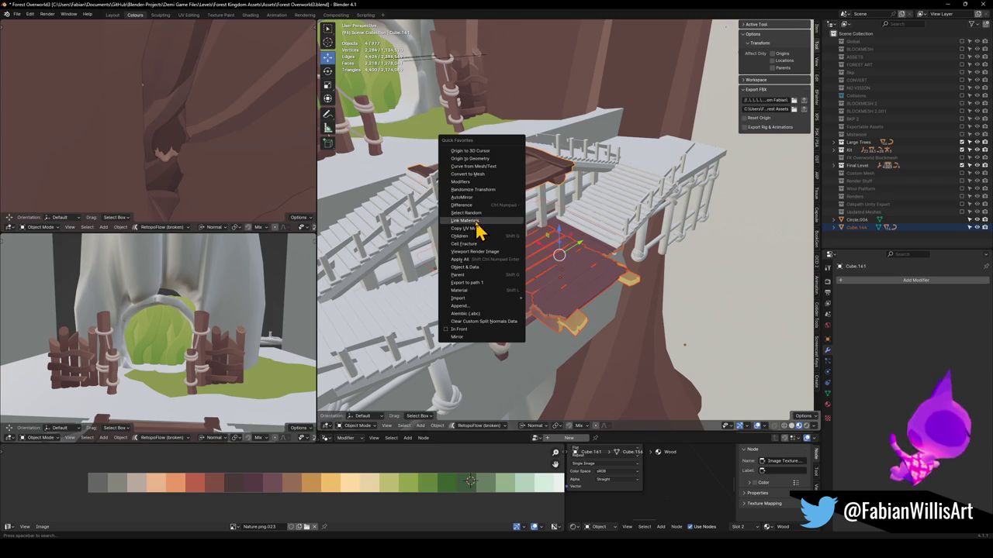
click(469, 221)
Check the deck pieces' materials and remove the unused Jmy slot from Cube.207.
click(553, 312)
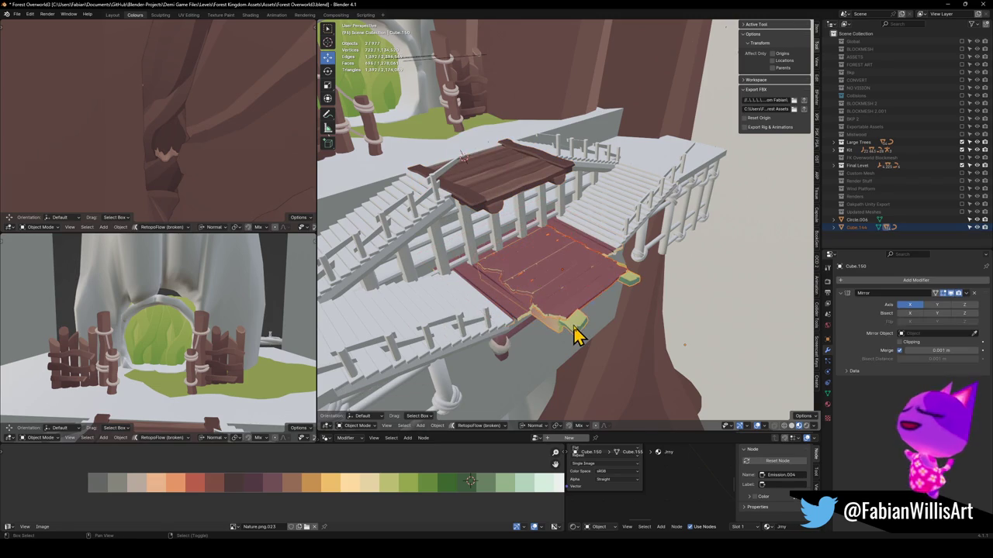
key(Tab)
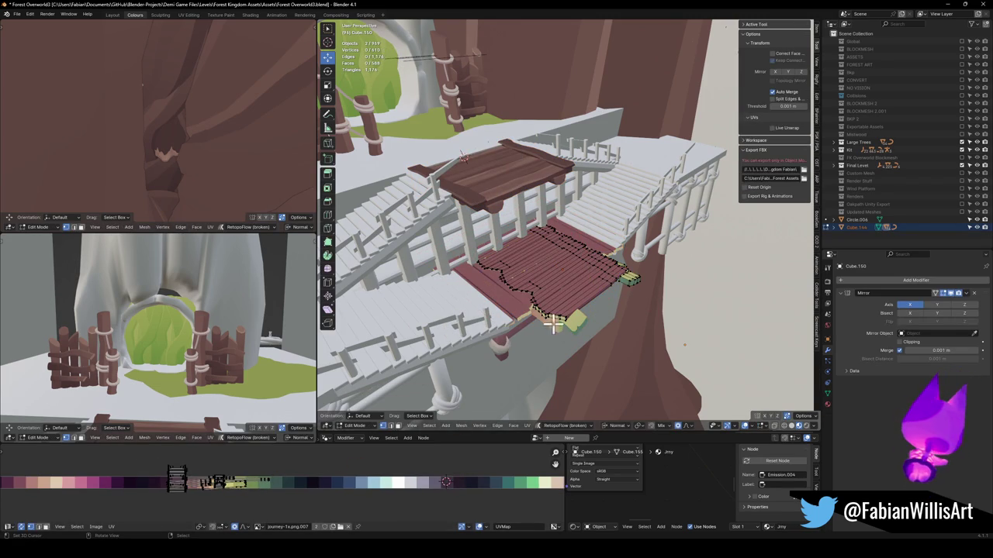
key(Tab)
click(555, 305)
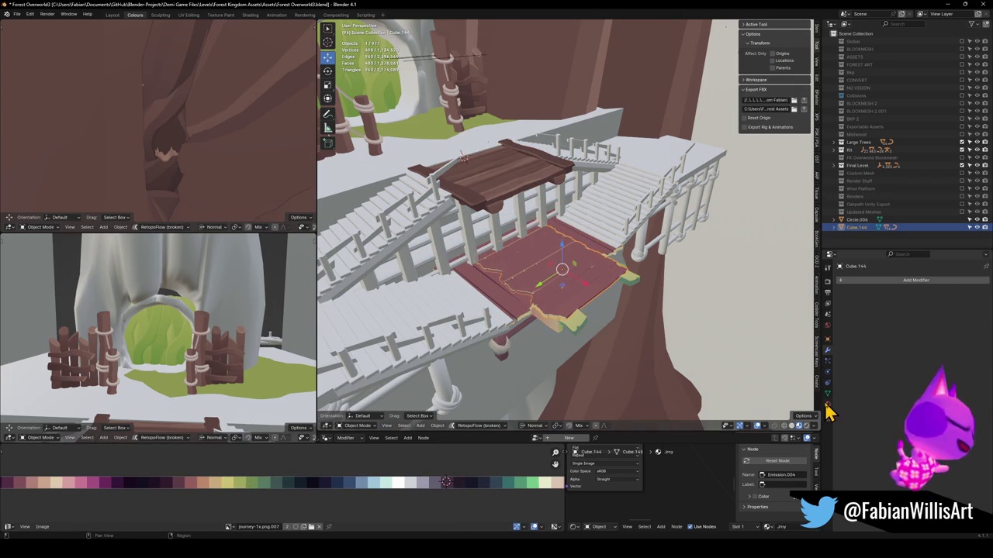
click(826, 404)
click(553, 309)
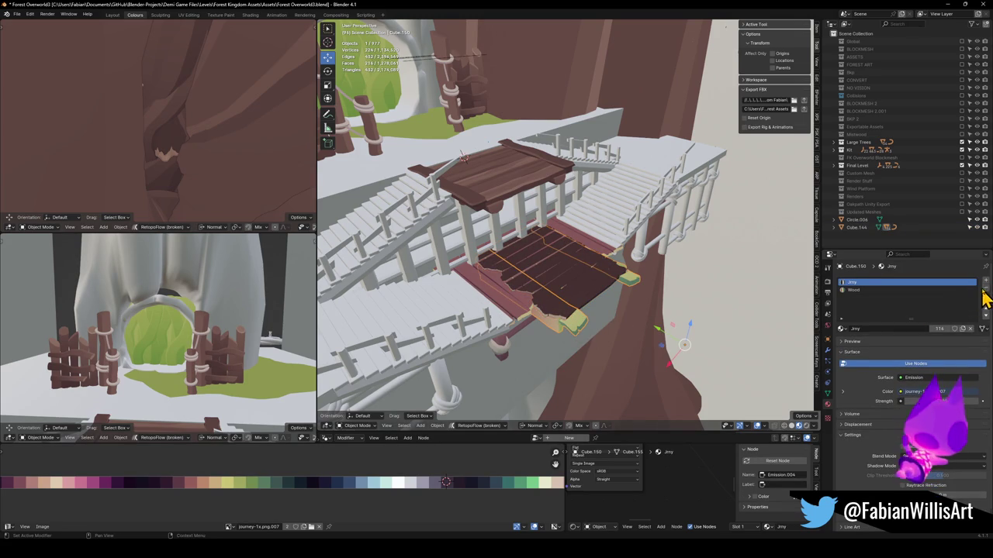
click(517, 305)
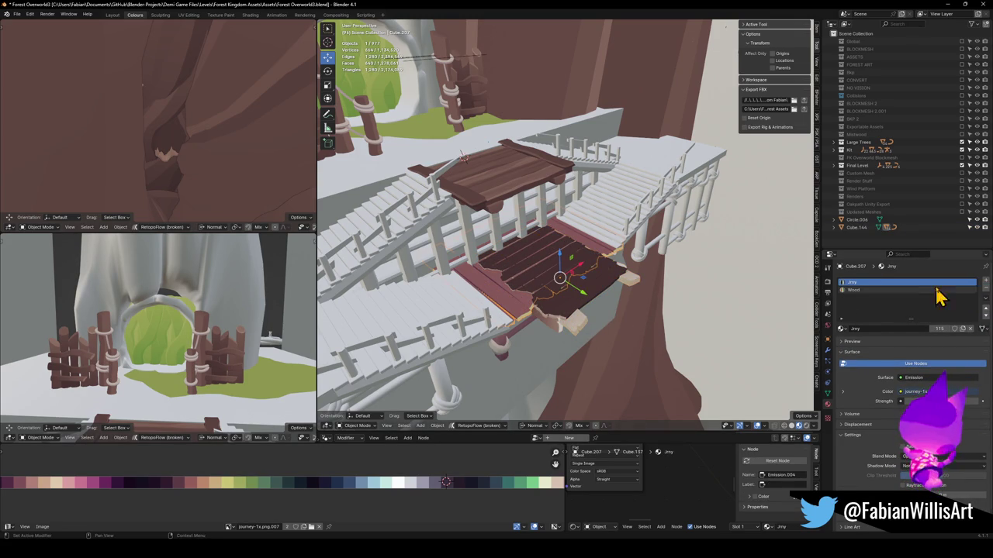
click(986, 290)
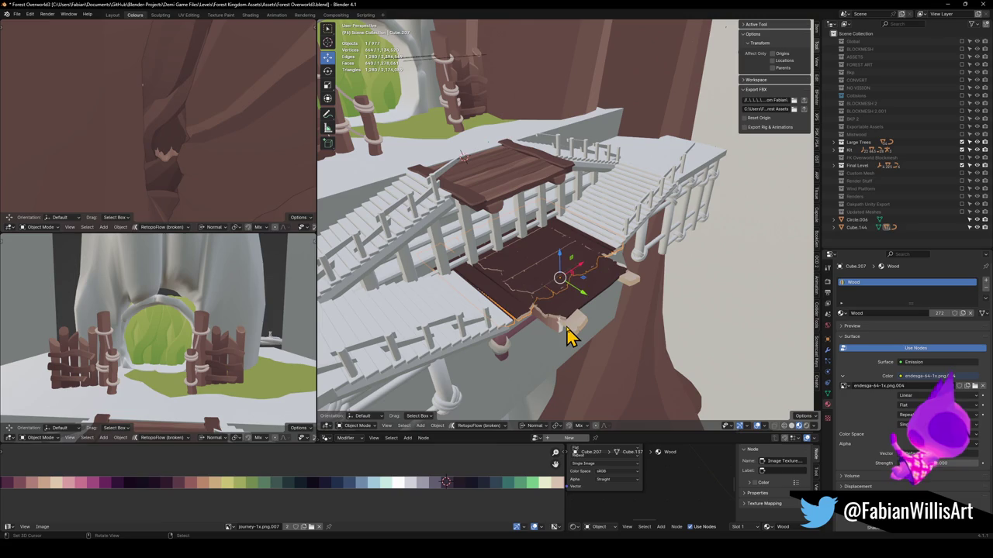
Edit Cube.144 and Cube.207 together and shift their UVs onto a brown palette swatch.
click(555, 292)
shift+click(488, 315)
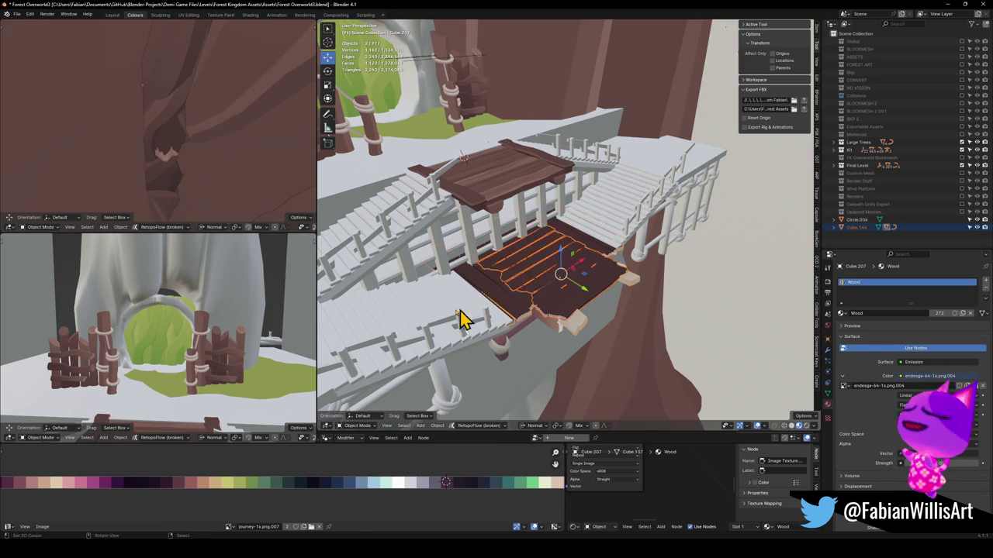
key(Tab)
key(g)
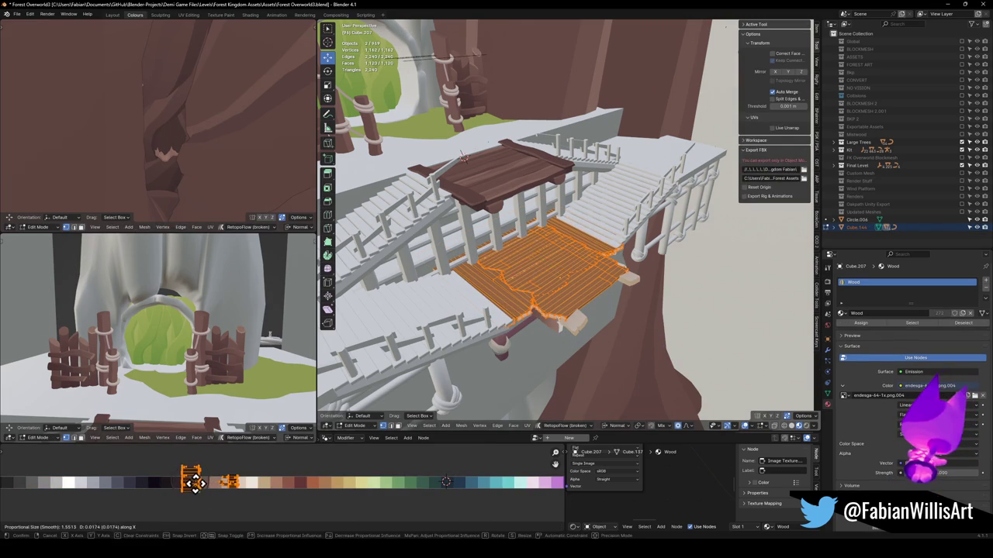
click(193, 479)
key(KP_Decimal)
scroll(220, 332, up, 3)
Shift the Cube.150 floor UVs along X onto another brown swatch.
key(ctrl+z)
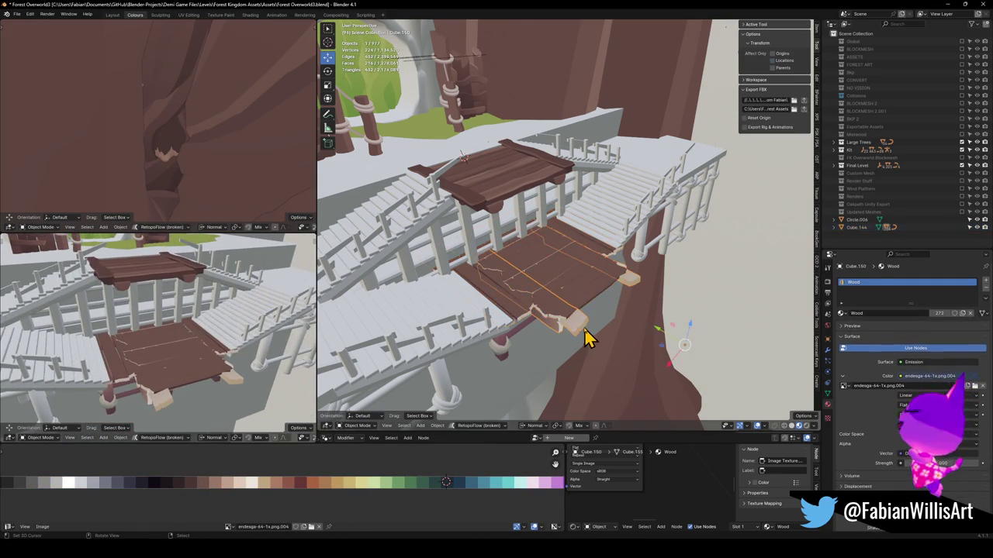
key(g)
key(x)
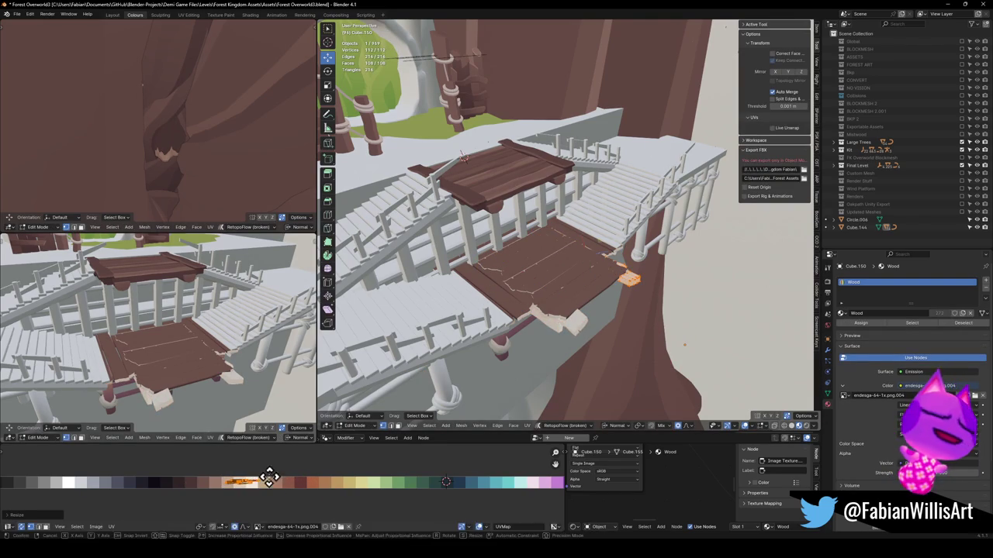
click(223, 482)
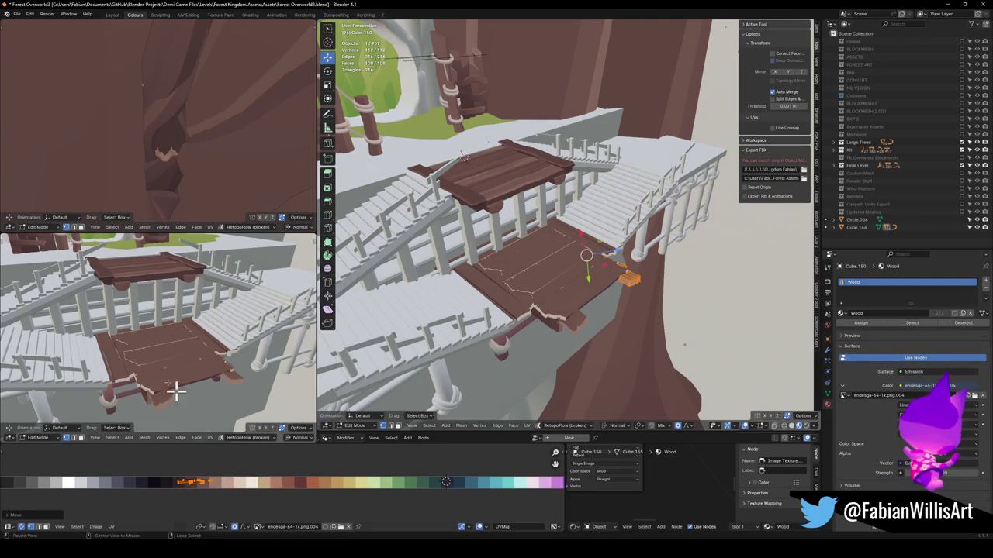
scroll(155, 355, up, 8)
scroll(215, 317, down, 4)
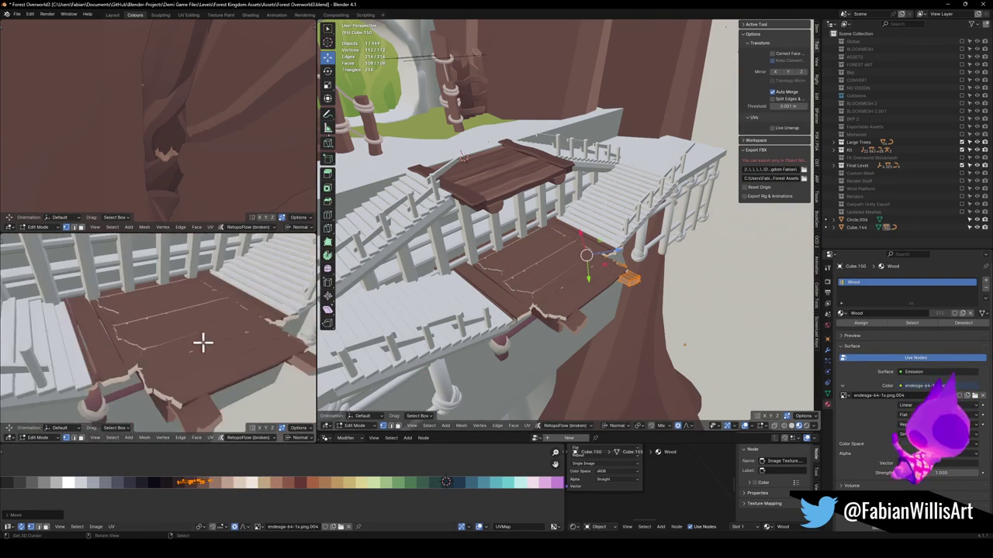
On Cube.144, move all but one floor UV island onto a new brown swatch.
key(alt+q)
click(245, 500)
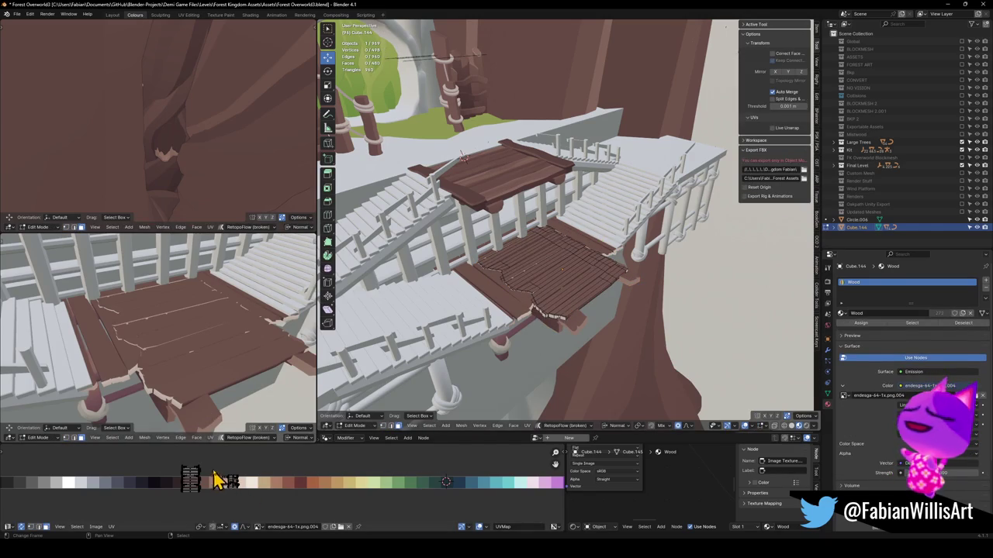
key(g)
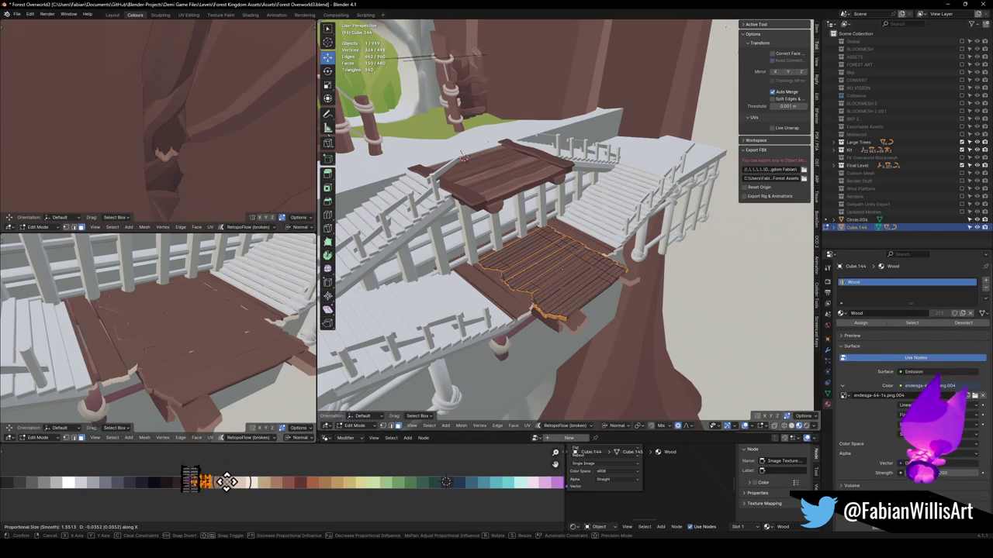
click(239, 481)
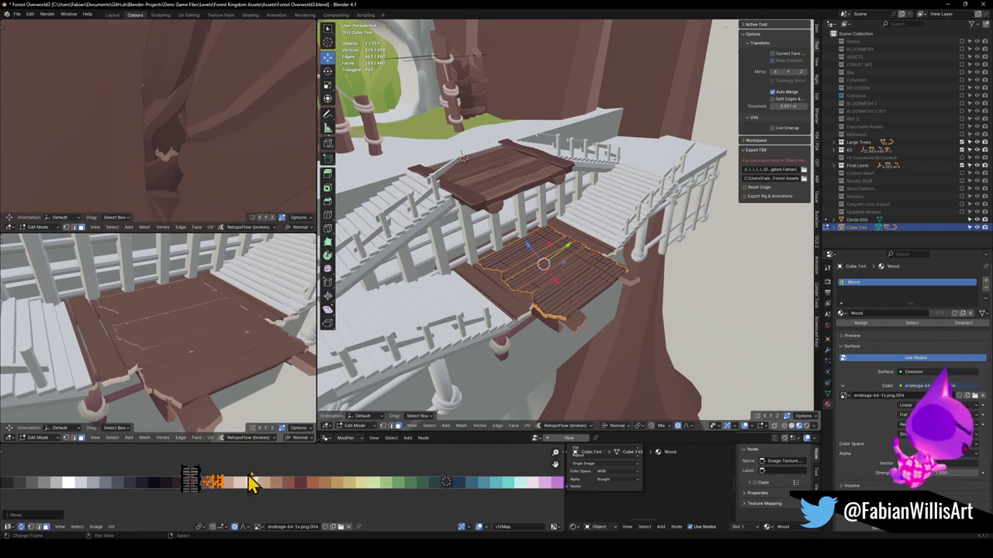
Slide Cube.207's plank UV islands along X to a lighter brown, then return to Object Mode.
key(alt+q)
key(alt+a)
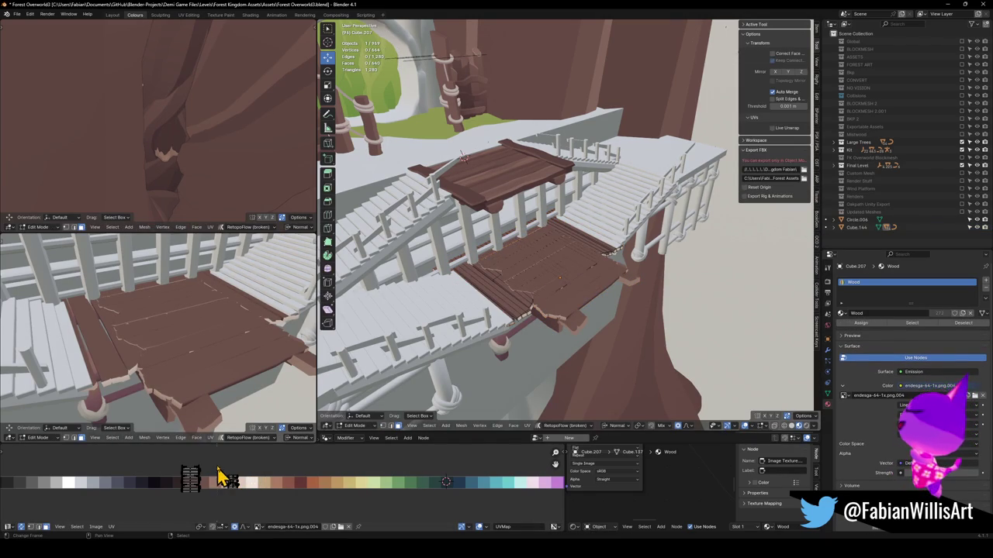
drag(268, 518, 268, 518)
key(g)
key(x)
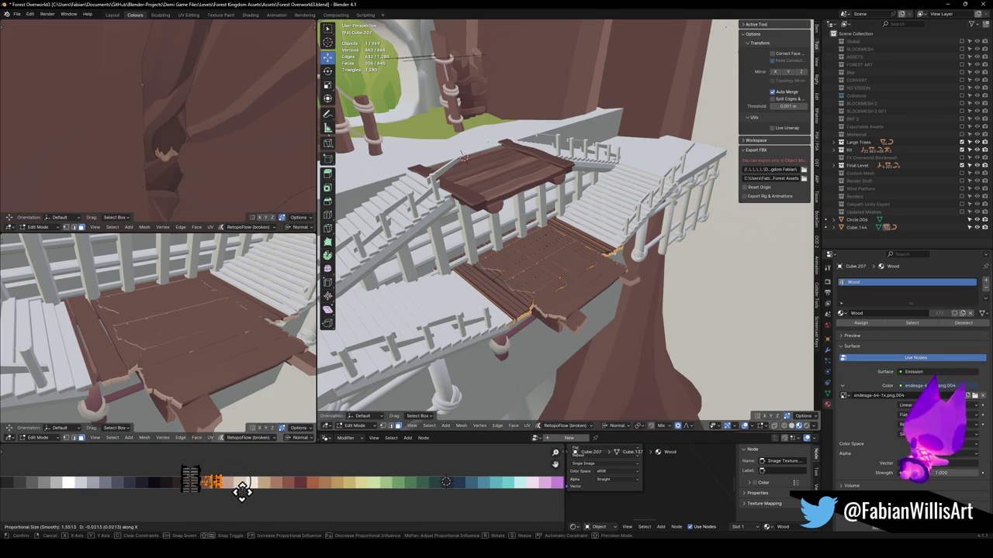
click(240, 490)
key(Tab)
click(458, 308)
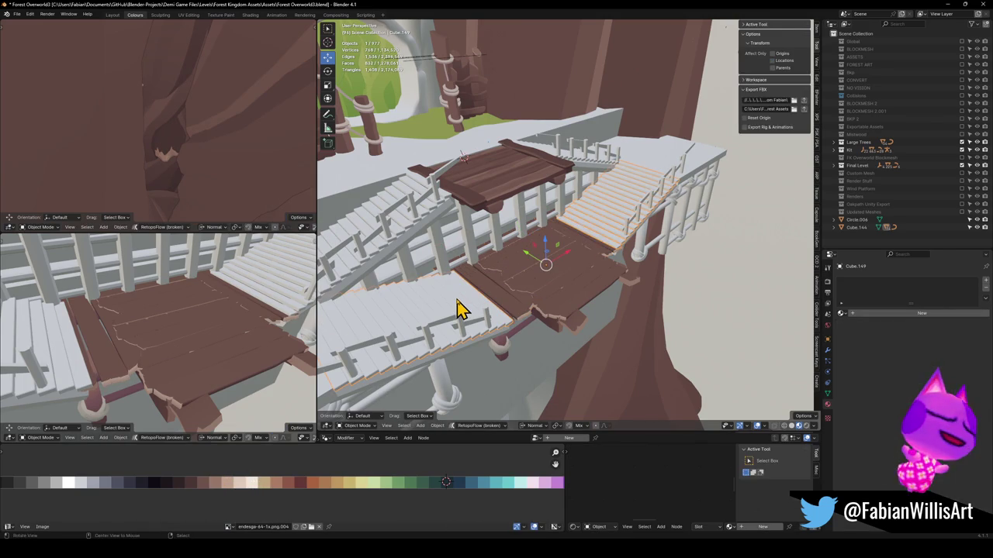
Link the landing's Wood material onto the side stairs.
key(Tab)
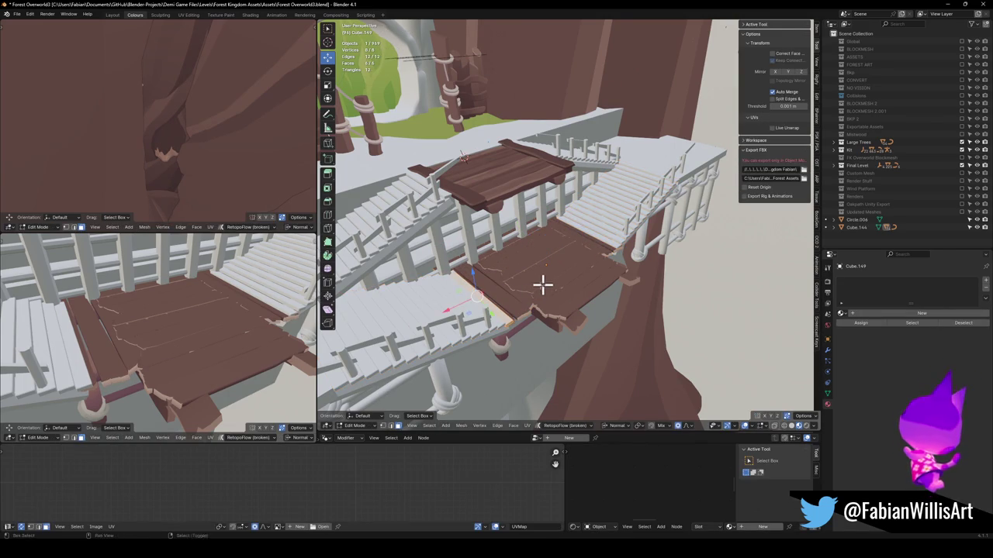
key(Tab)
key(q)
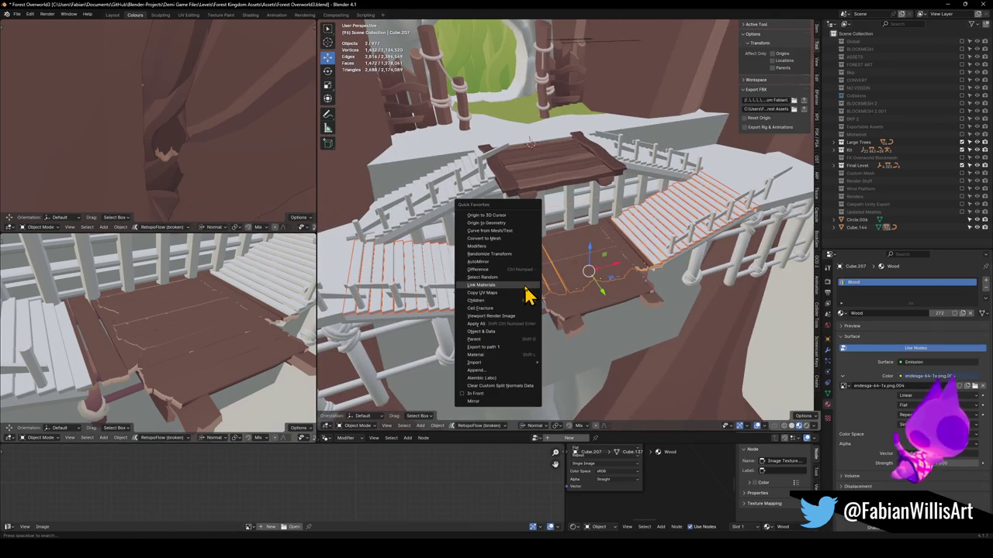
click(525, 286)
Reproject the stairs' UVs from view and slide them along X onto dark brown wood.
key(Tab)
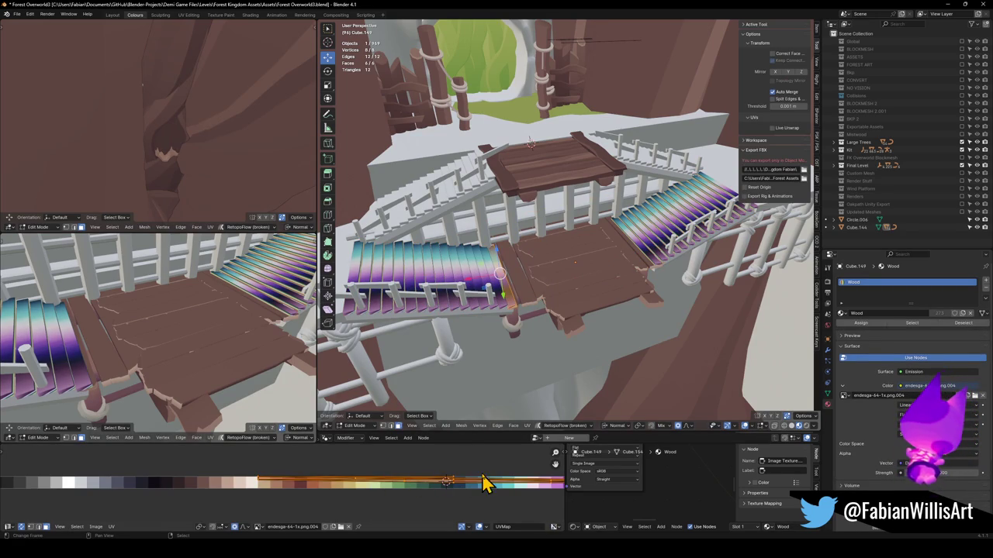
key(u)
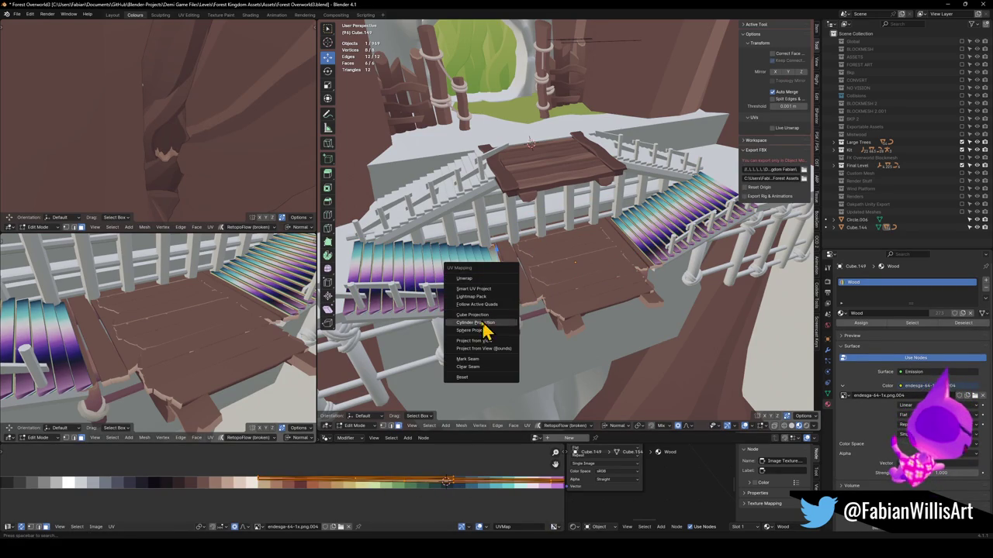
click(480, 346)
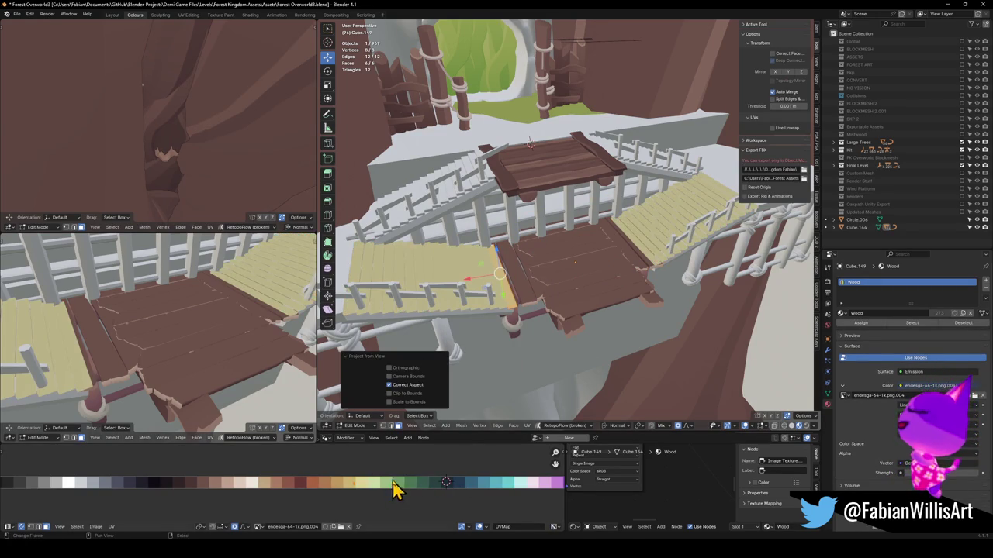
key(g)
key(x)
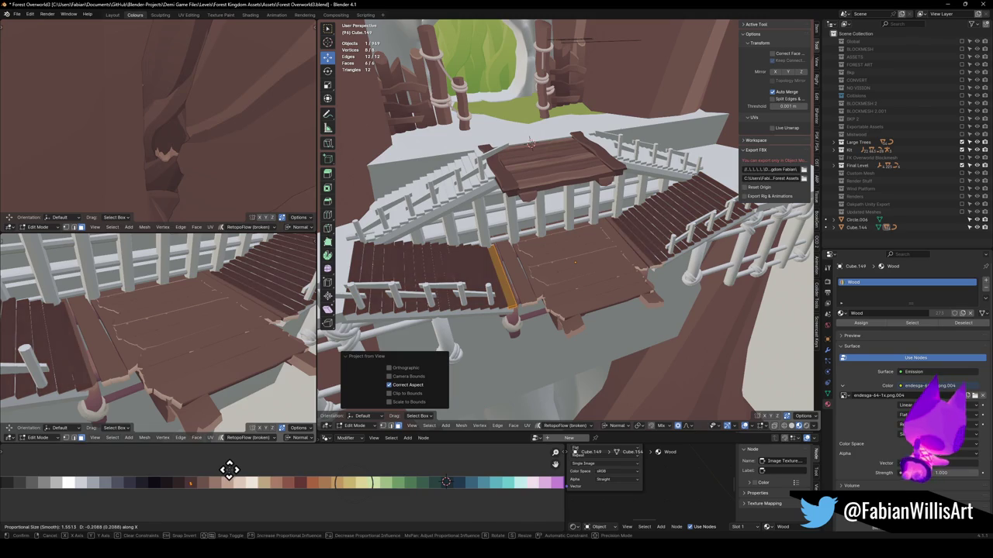
click(228, 467)
scroll(636, 261, up, 5)
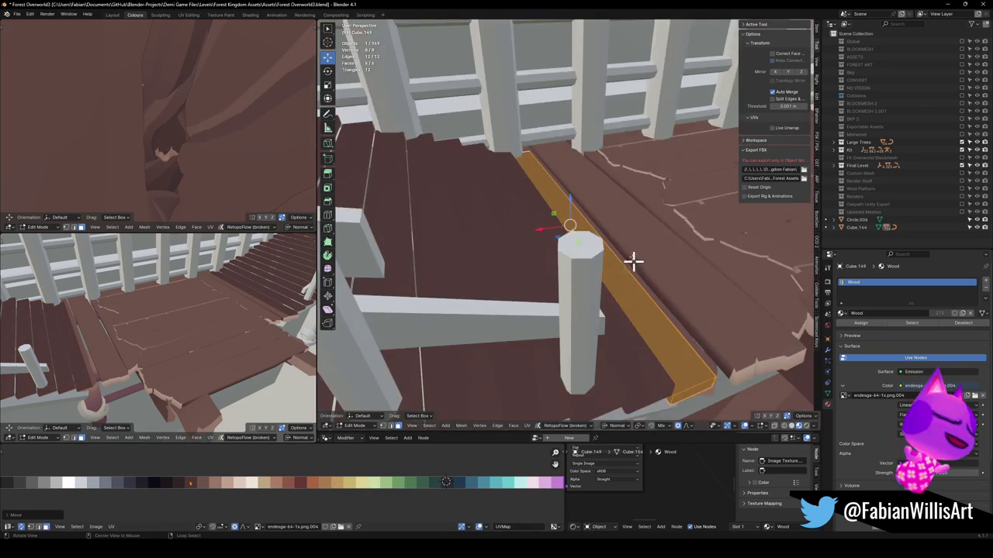
key(alt+a)
key(shift+grave)
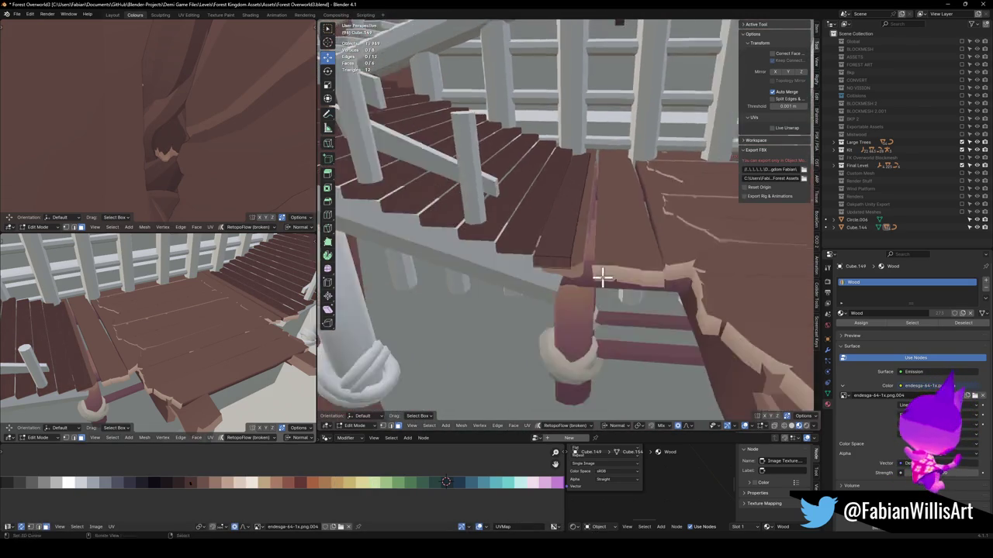
mouse_move(579, 277)
mouse_down()
mouse_move(554, 235)
mouse_move(536, 313)
mouse_up()
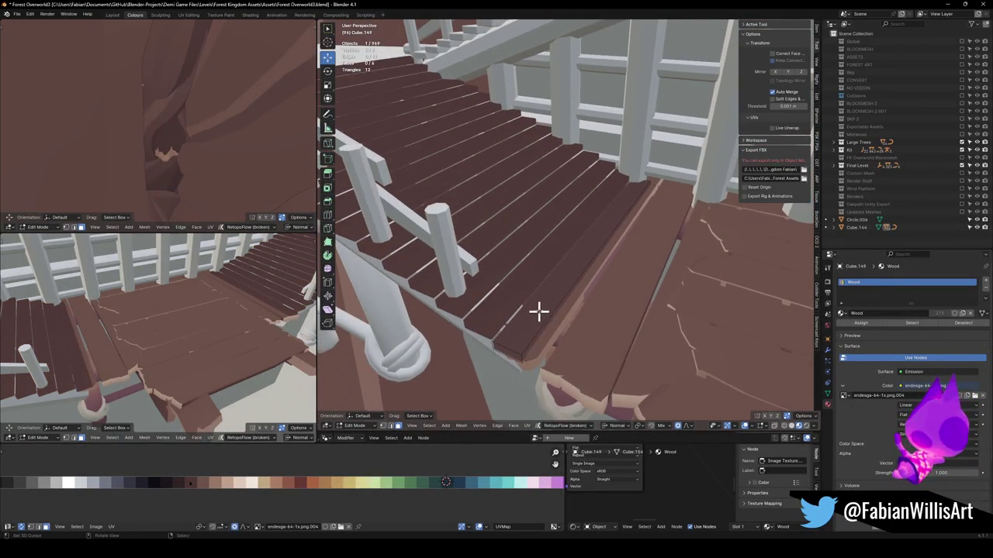
mouse_move(110, 349)
mouse_down()
mouse_move(111, 328)
mouse_move(129, 339)
mouse_move(88, 344)
mouse_move(209, 329)
mouse_move(120, 306)
mouse_move(194, 304)
mouse_move(271, 325)
mouse_move(210, 331)
mouse_move(195, 307)
mouse_move(180, 332)
mouse_move(222, 323)
mouse_up()
Select several plank rows on the landing and offset their UVs to a different shade.
scroll(566, 189, down, 6)
mouse_move(574, 178)
mouse_down()
mouse_move(519, 276)
mouse_move(555, 256)
mouse_up()
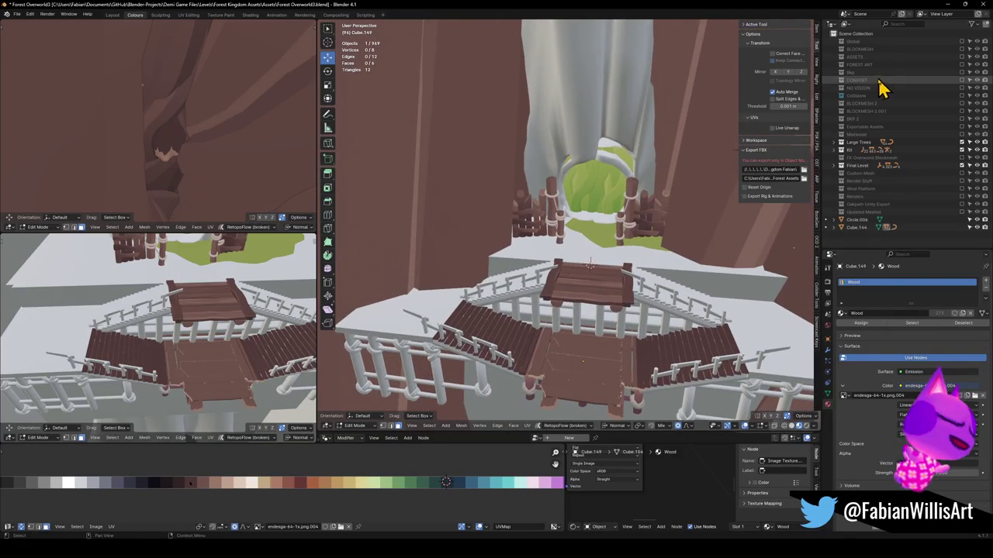
mouse_move(554, 183)
mouse_down()
mouse_move(571, 204)
mouse_move(583, 171)
mouse_move(570, 181)
mouse_move(568, 159)
mouse_move(565, 170)
mouse_move(622, 246)
mouse_up()
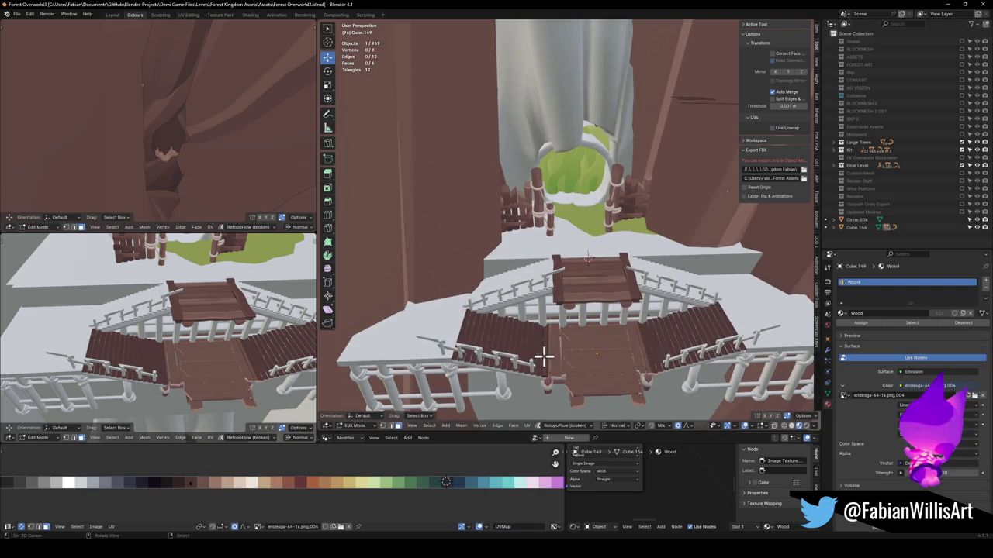
scroll(616, 353, up, 5)
key(alt+q)
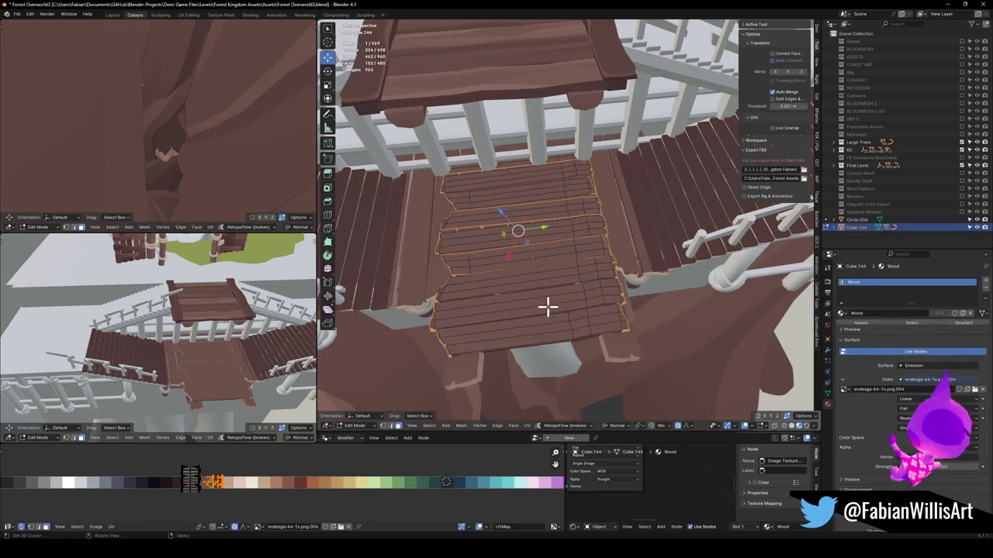
key(l)
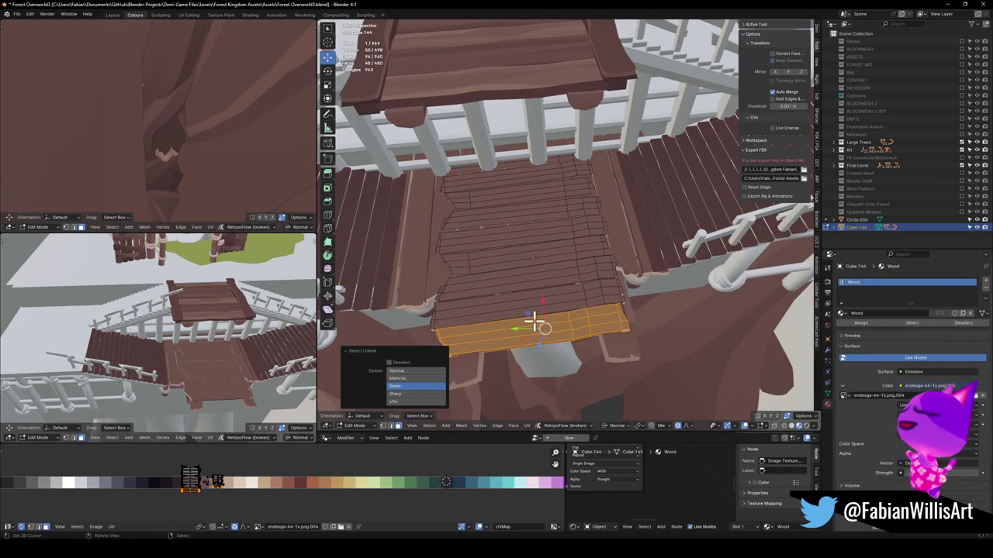
key(l)
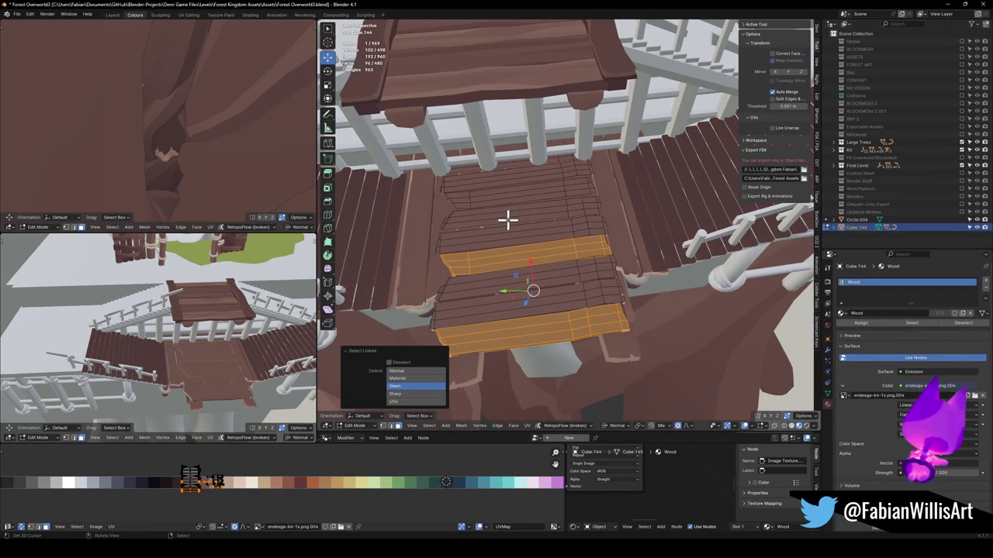
key(l)
key(l)
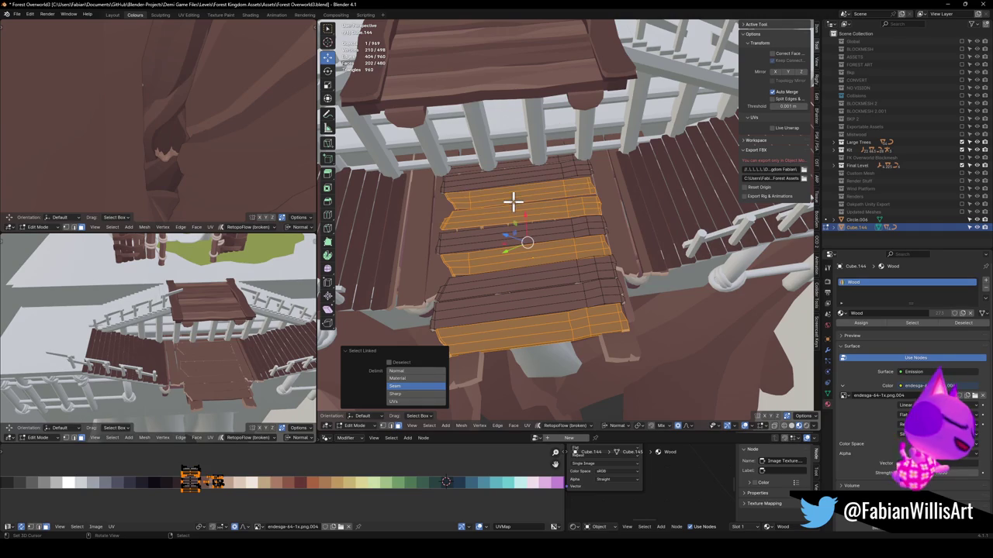
key(g)
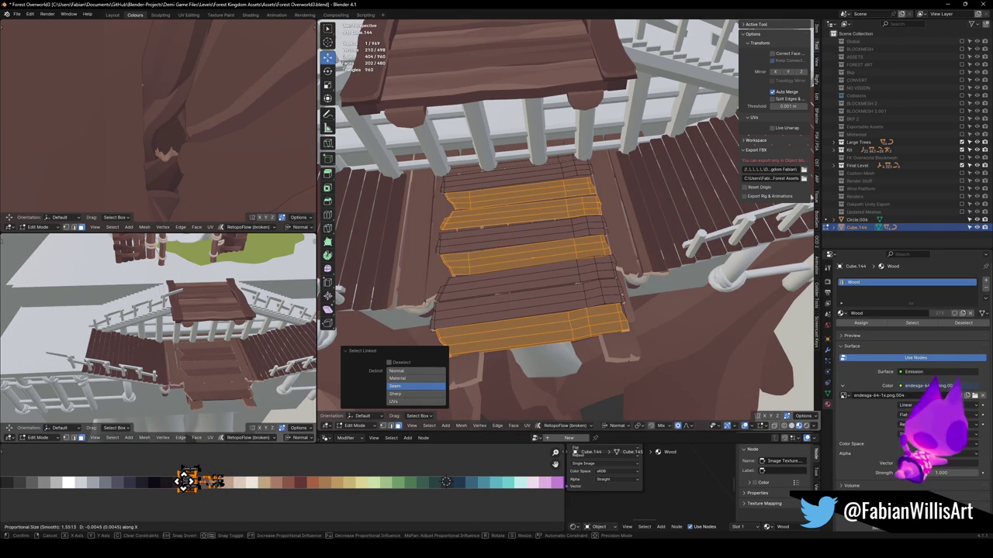
click(186, 481)
Give the landing's top plank row its own shade by shifting its UVs.
key(alt+a)
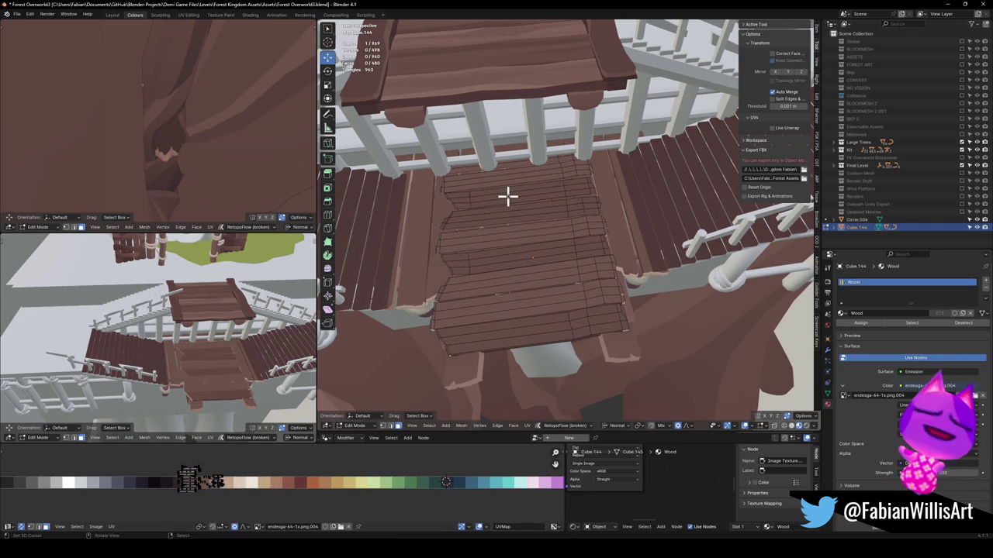
key(l)
key(g)
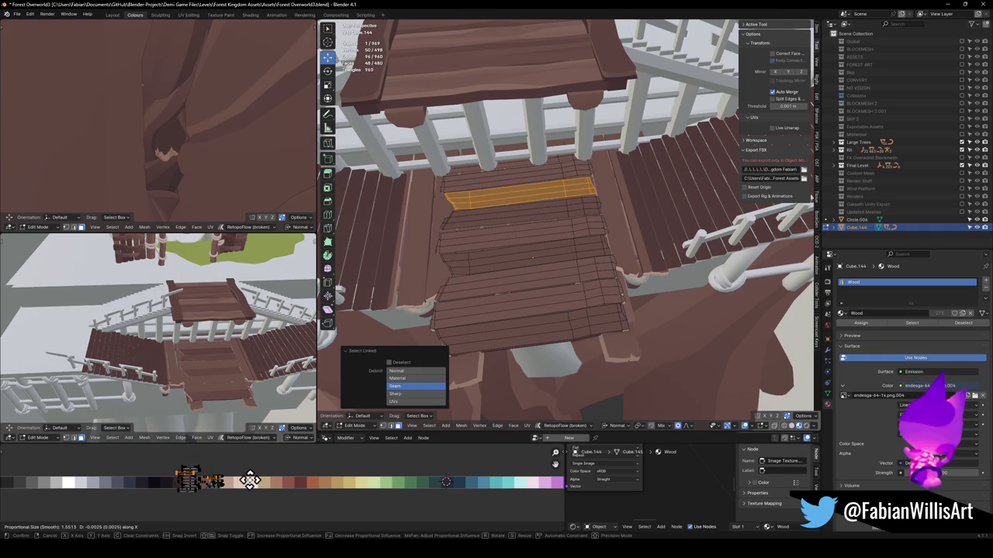
click(247, 481)
Shift one plank on each of the left and right stairs to different wood shades.
key(alt+q)
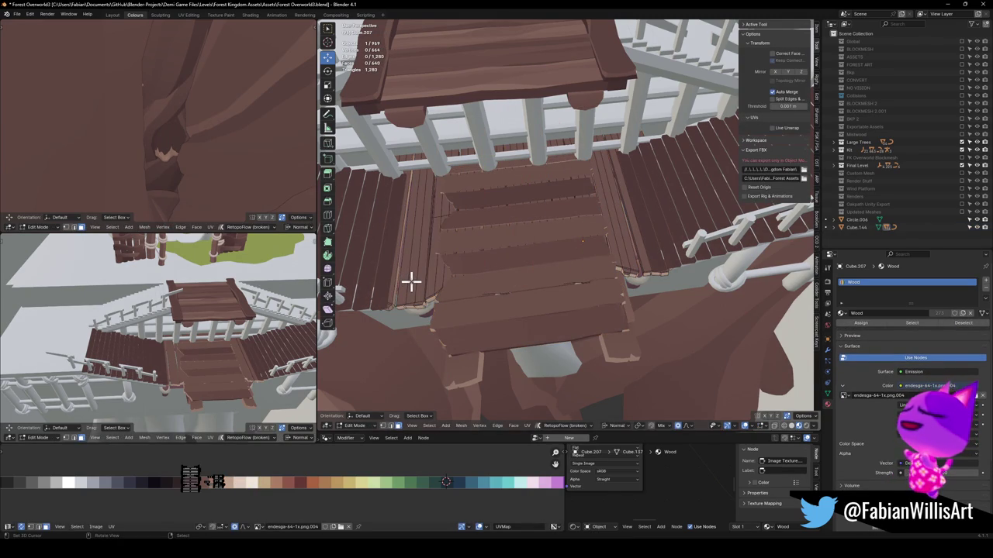
key(l)
key(g)
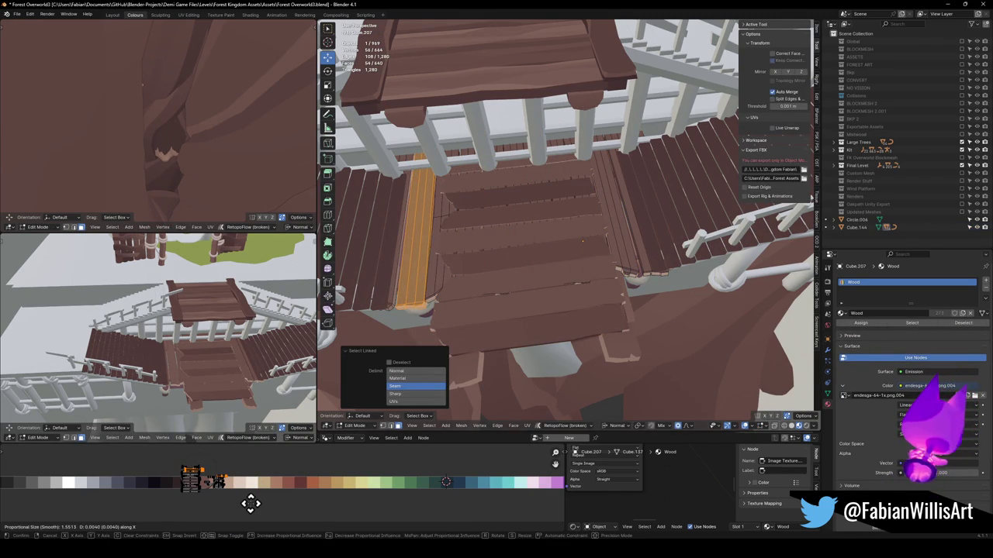
click(263, 504)
click(617, 261)
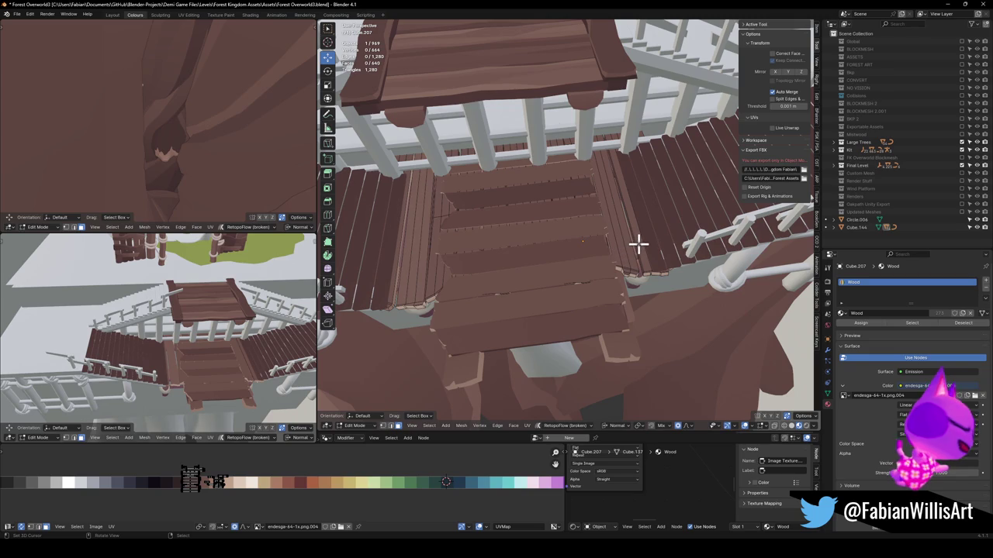
key(l)
key(g)
key(x)
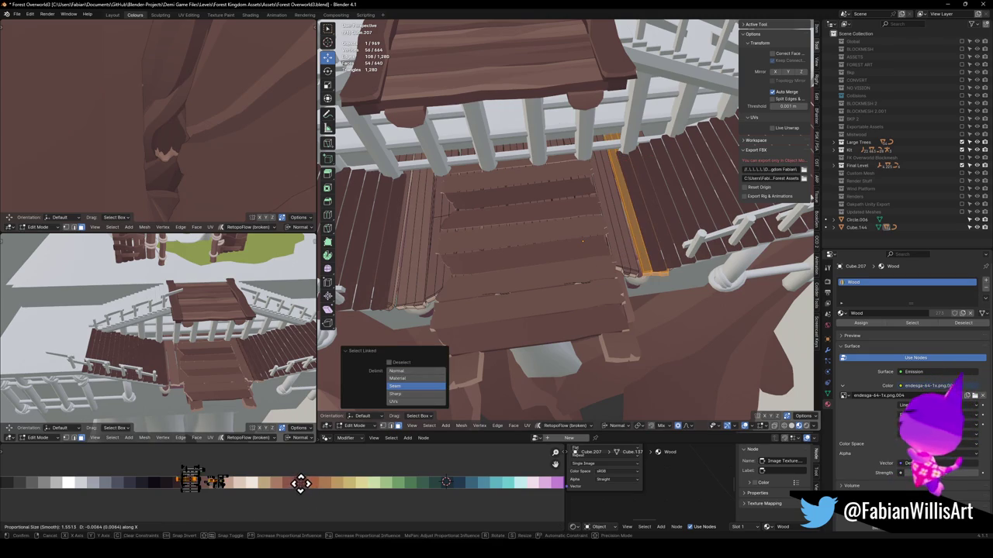
click(310, 482)
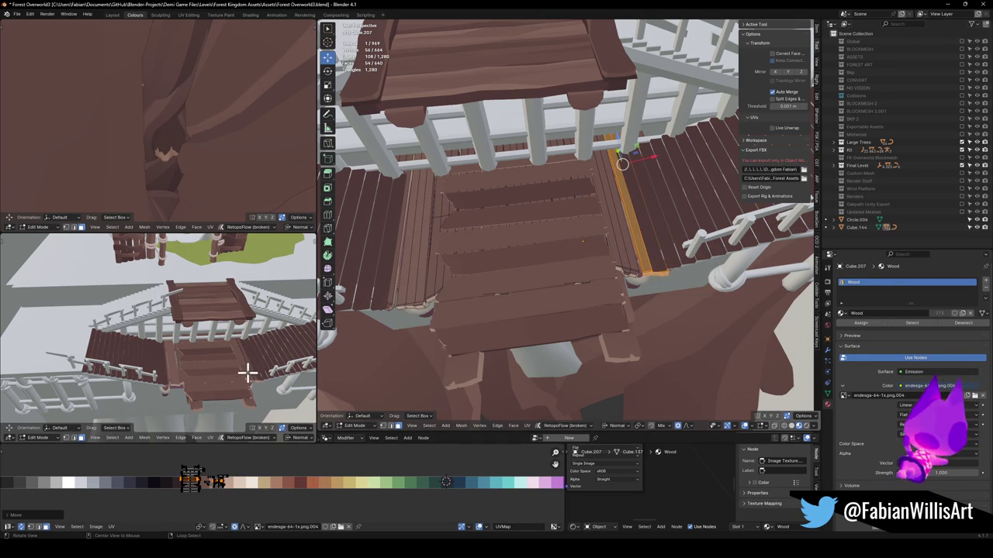
Return to Object Mode and select the landing planks object.
scroll(247, 373, up, 3)
mouse_move(248, 373)
mouse_down()
mouse_move(191, 336)
mouse_move(206, 326)
mouse_move(190, 334)
mouse_move(182, 313)
mouse_move(182, 344)
mouse_move(215, 348)
mouse_move(182, 347)
mouse_move(215, 326)
mouse_move(215, 349)
mouse_move(310, 317)
mouse_up()
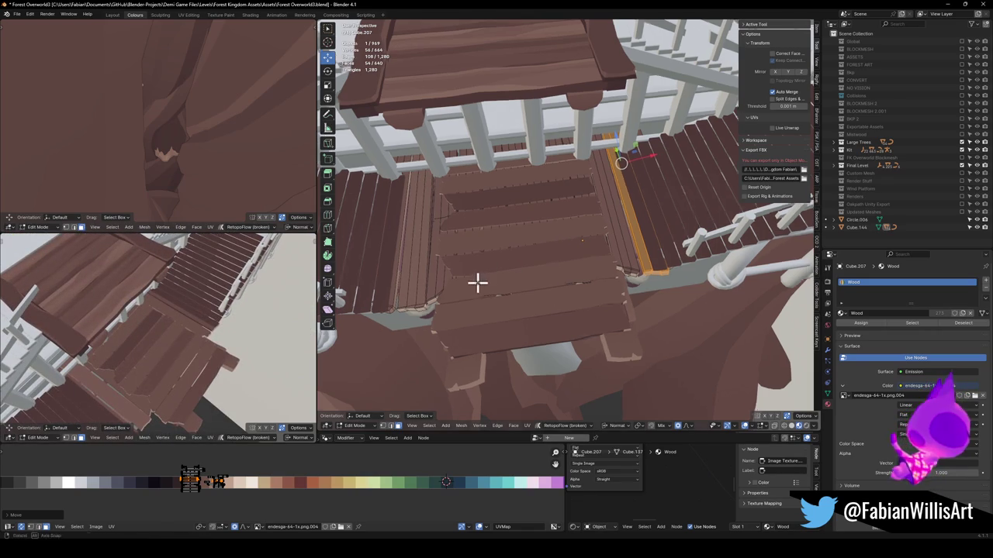
key(Tab)
click(510, 321)
click(511, 321)
mouse_move(557, 320)
mouse_down()
mouse_move(585, 308)
mouse_move(585, 287)
mouse_move(559, 266)
mouse_move(574, 262)
mouse_move(571, 303)
mouse_move(645, 275)
mouse_move(643, 297)
mouse_move(534, 279)
mouse_move(539, 294)
mouse_up()
Unhide the landing piece and inspect a support piece's mesh from below.
key(alt+h)
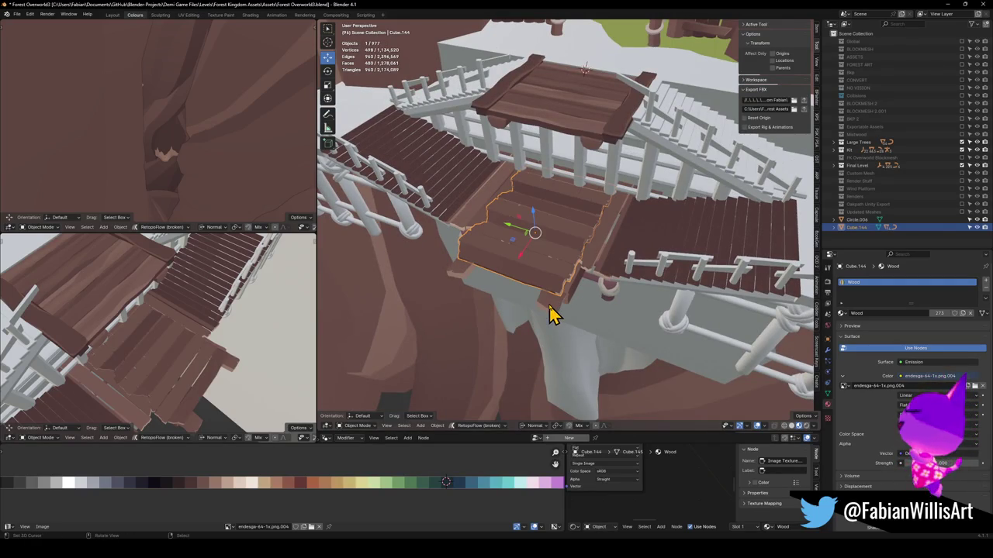
mouse_move(175, 361)
mouse_down()
mouse_move(155, 303)
mouse_move(155, 258)
mouse_up()
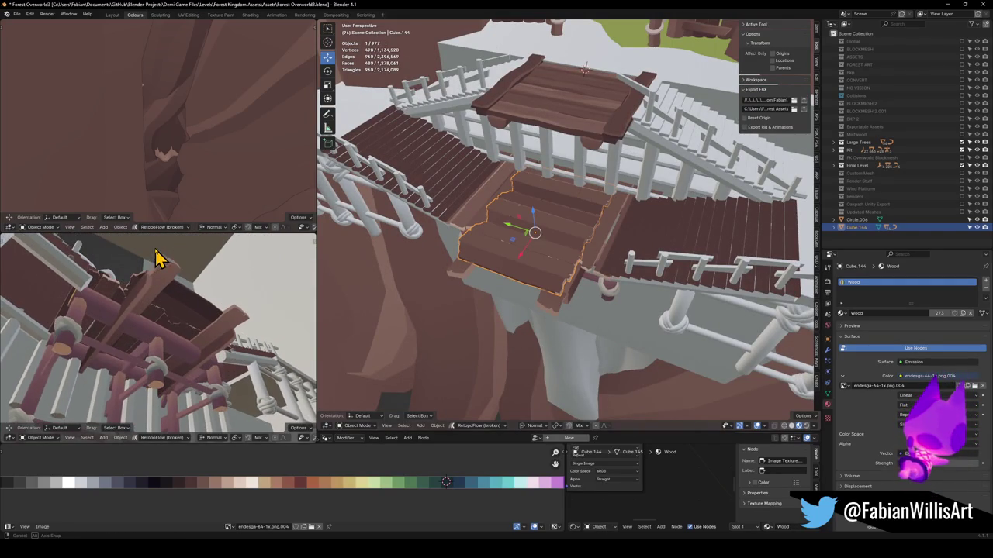
mouse_move(373, 291)
mouse_down()
mouse_move(521, 285)
mouse_move(538, 272)
mouse_move(512, 337)
mouse_up()
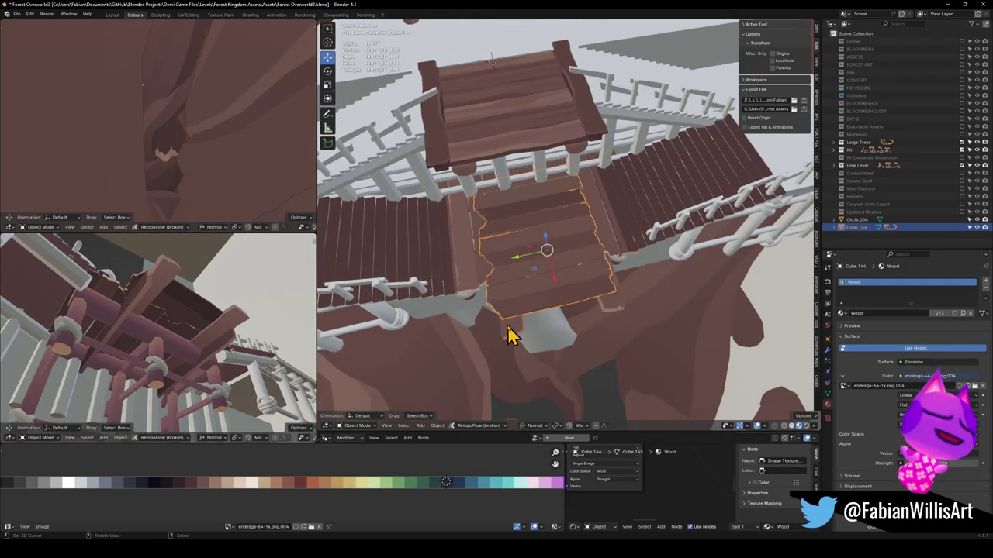
key(alt+a)
mouse_move(186, 342)
mouse_down()
mouse_move(137, 350)
mouse_move(156, 365)
mouse_up()
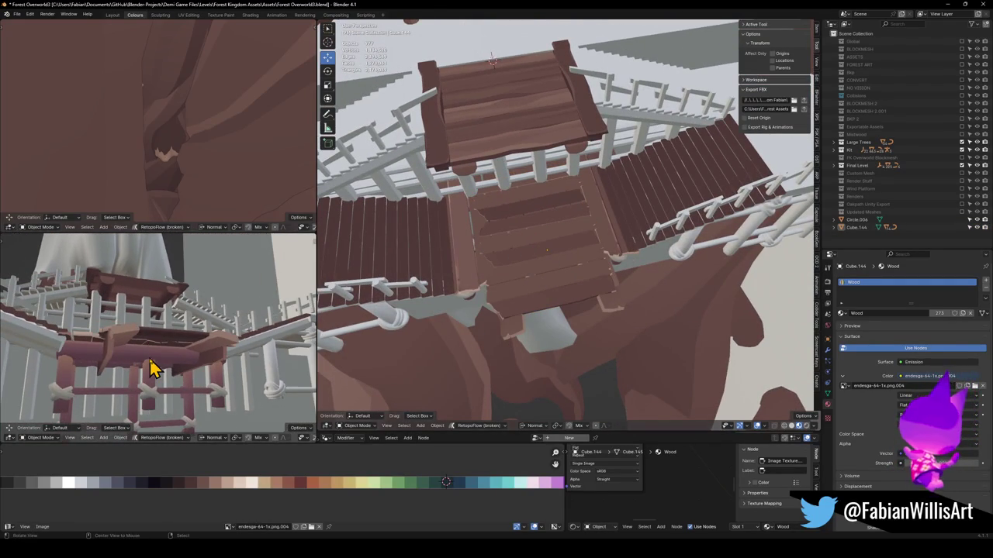
click(155, 368)
key(Tab)
drag(594, 317, 585, 238)
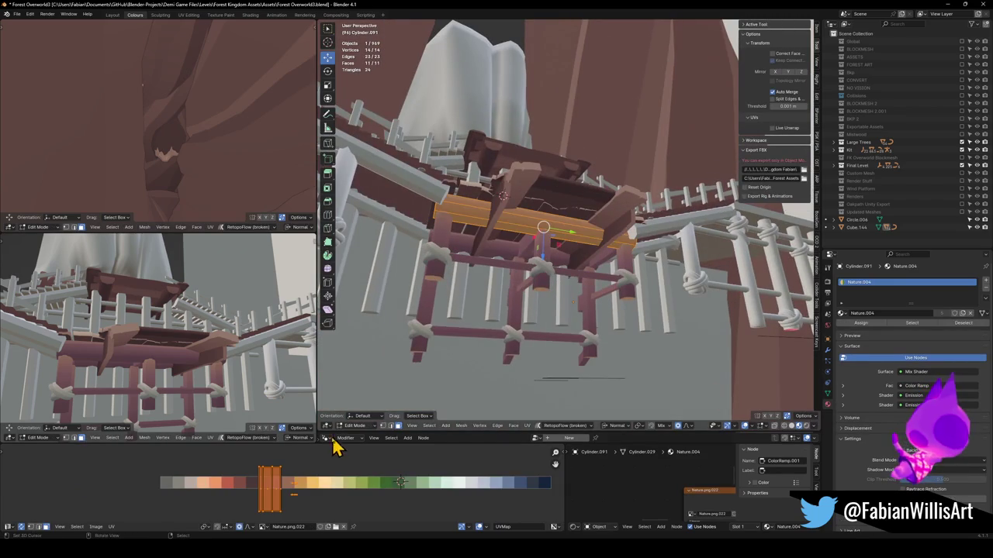
key(Tab)
Link the landing planks' Wood material onto the posts and braces, then edit a support pillar.
shift+click(530, 256)
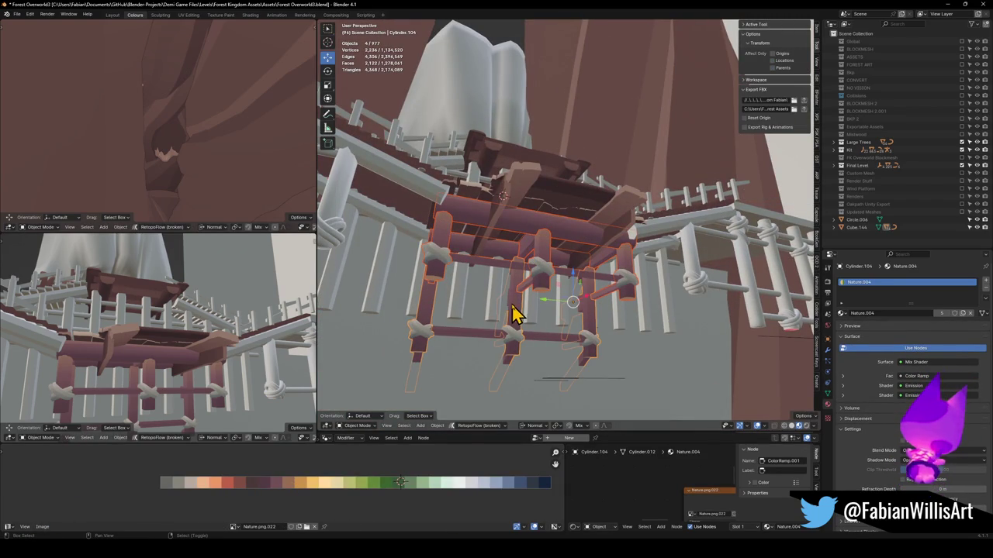
drag(564, 272, 553, 306)
shift+click(549, 259)
key(ctrl+l)
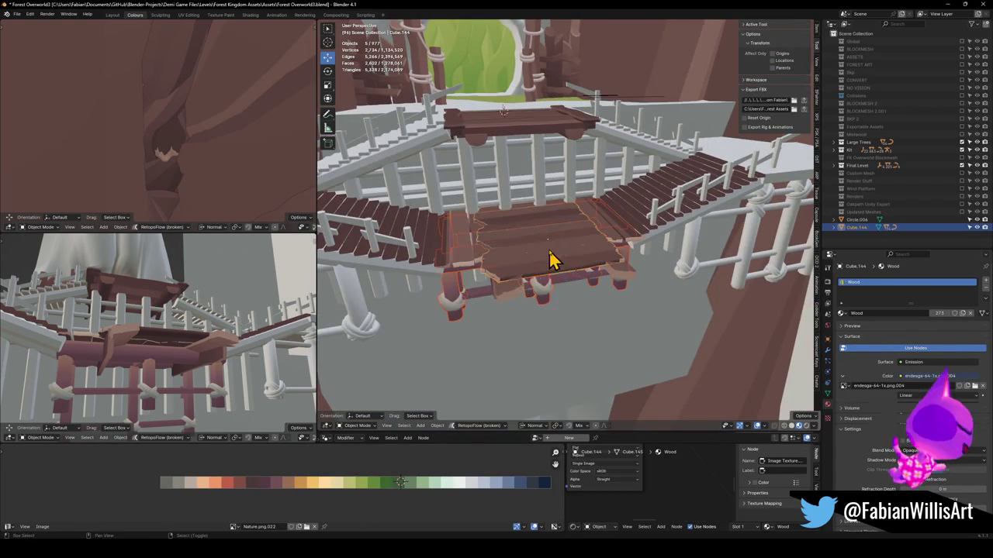
click(550, 259)
mouse_move(550, 272)
mouse_down()
mouse_move(543, 277)
mouse_move(547, 267)
mouse_up()
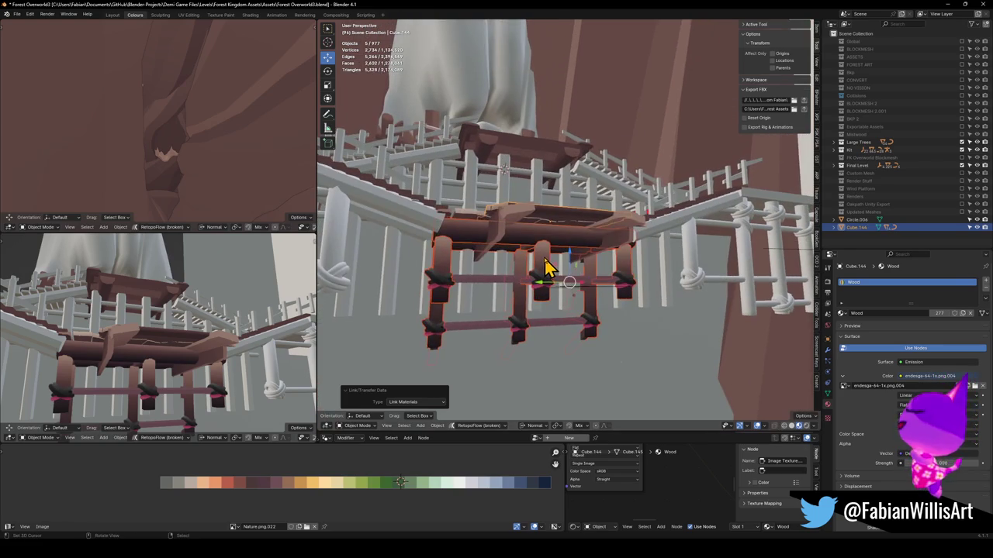
click(546, 268)
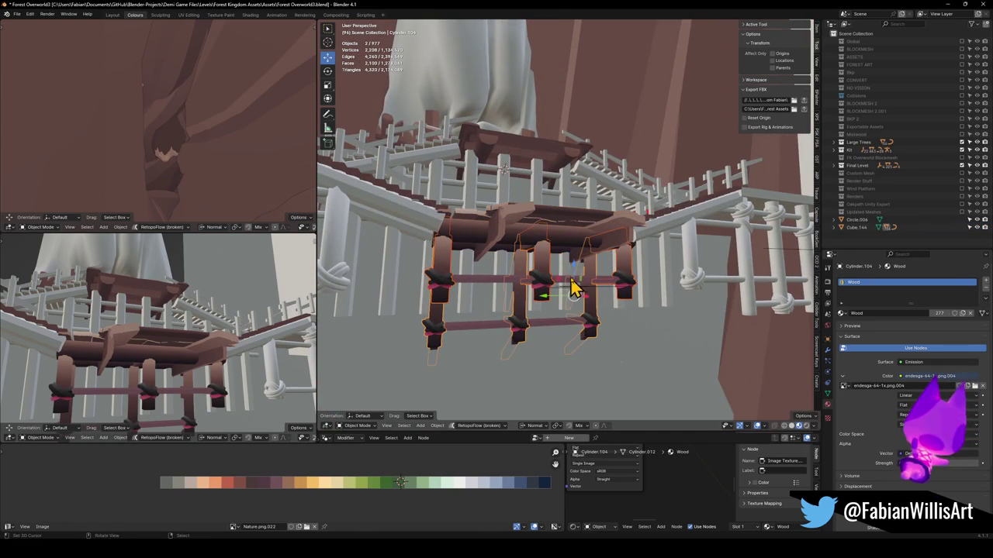
key(Tab)
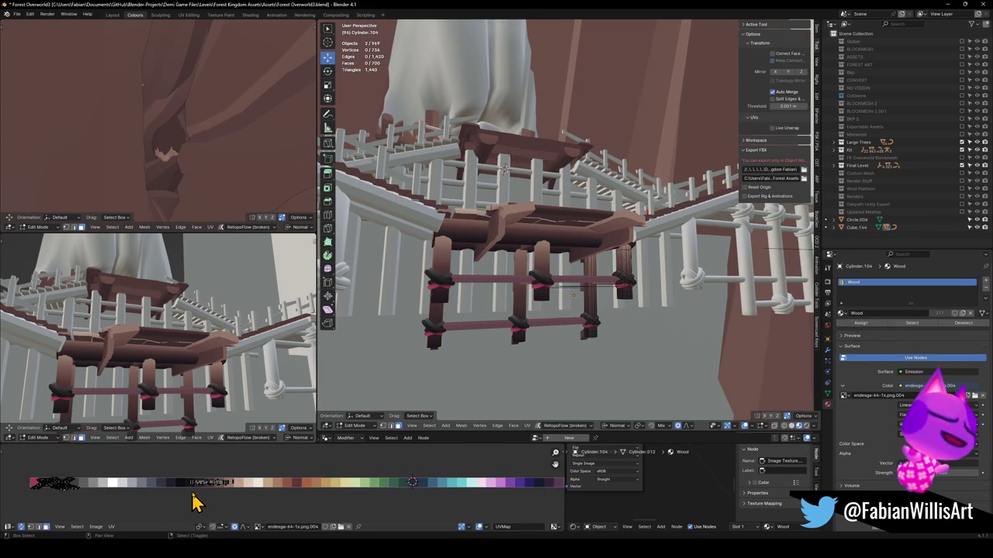
Move and shrink the pillar bindings' UV island onto the tan palette swatch.
key(a)
key(alt+a)
drag(70, 476, 144, 514)
key(g)
key(x)
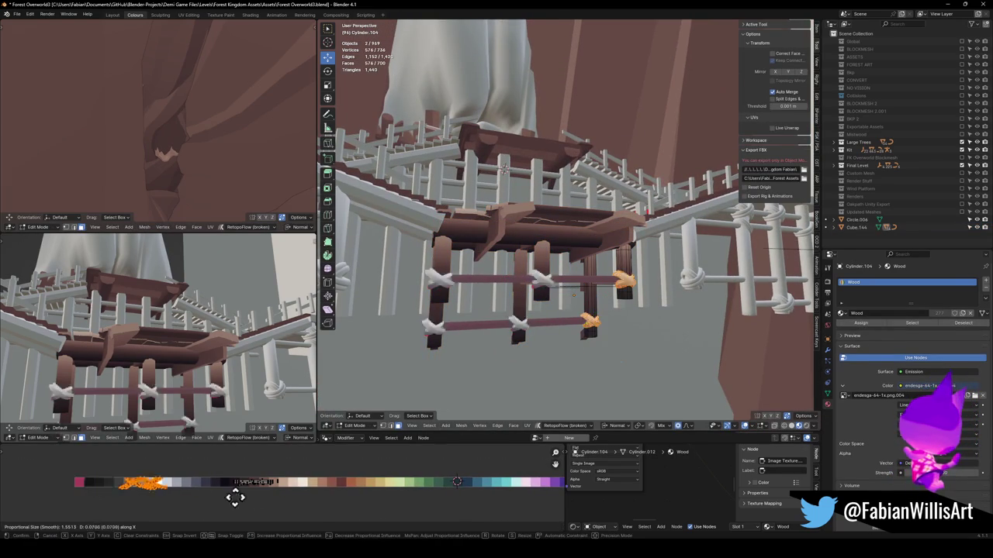
click(320, 507)
key(s)
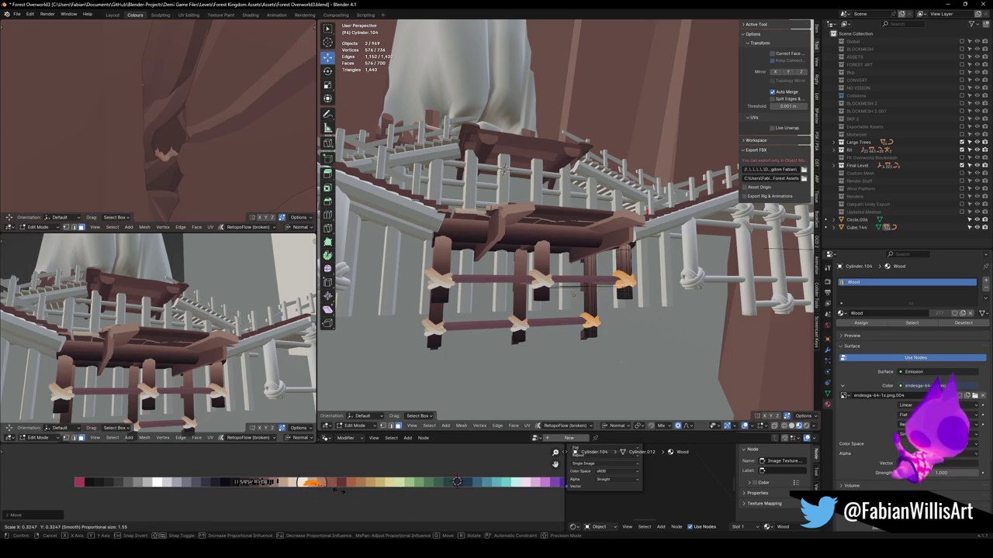
click(336, 491)
key(g)
key(x)
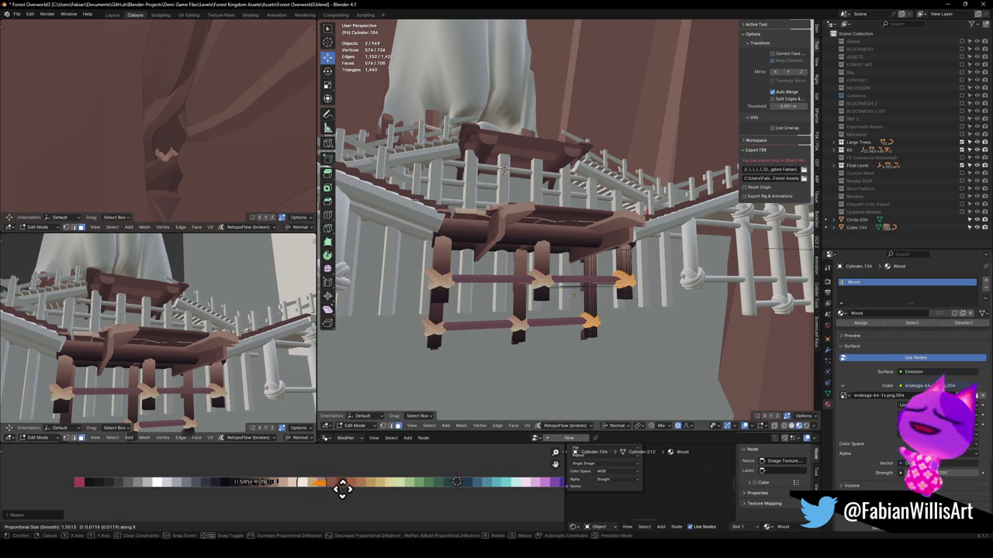
click(339, 489)
Scale the pillar UVs horizontally across the palette to give the pillars a new wood colour.
drag(116, 364, 143, 372)
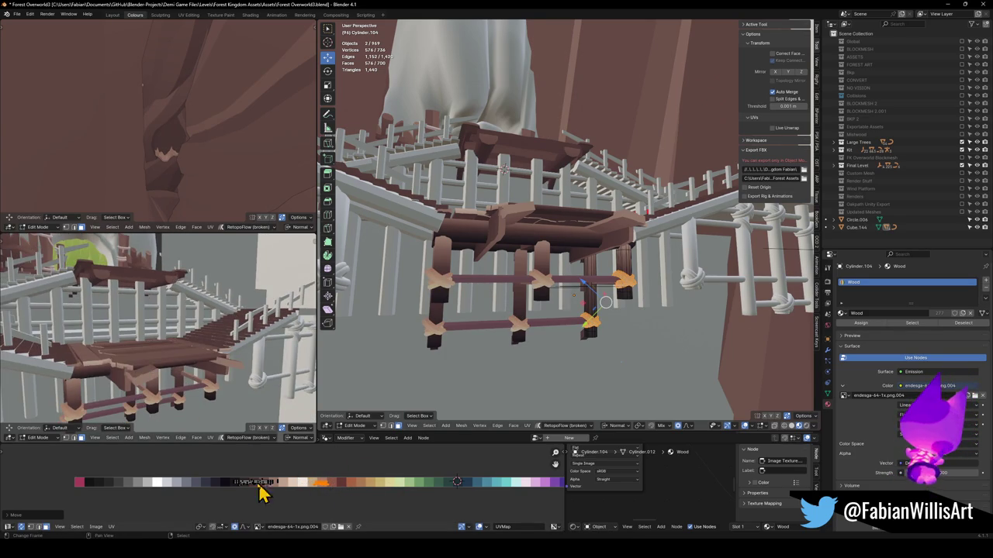
drag(282, 498, 284, 498)
key(s)
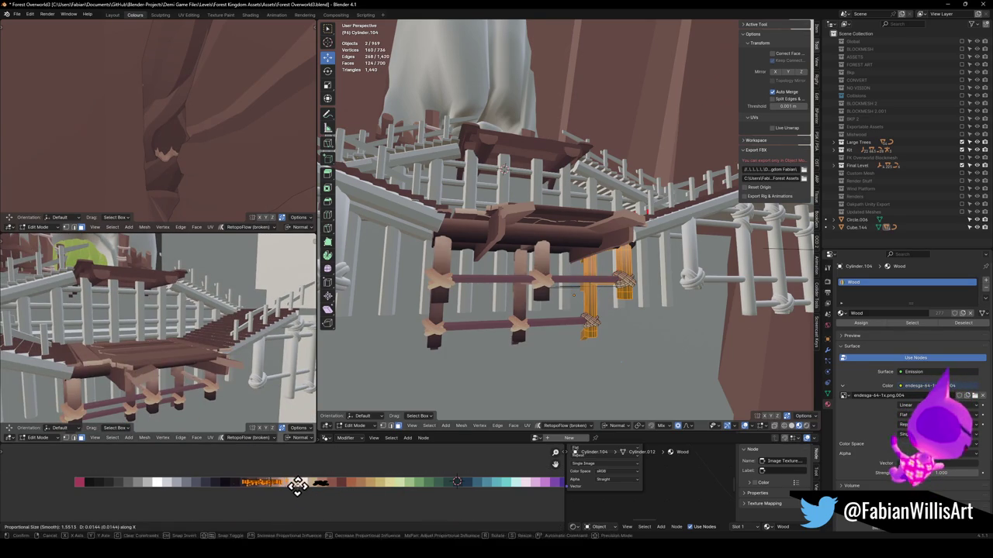
key(x)
click(288, 491)
drag(186, 373, 219, 347)
Shrink and shift the under-deck beam Cube.094's UVs onto a brown palette shade.
key(Tab)
click(524, 245)
drag(532, 250, 508, 260)
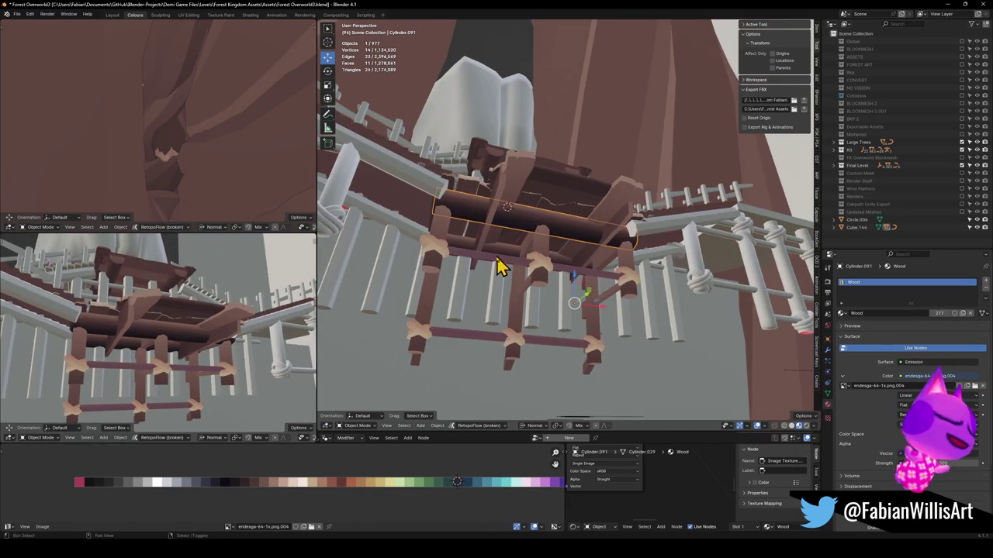
click(502, 258)
key(Tab)
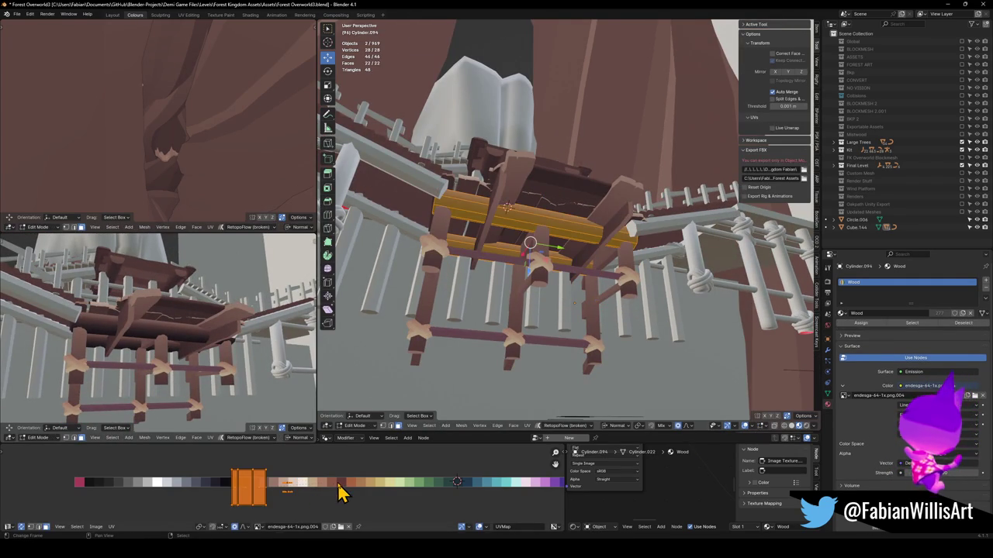
key(s)
click(297, 481)
key(g)
key(x)
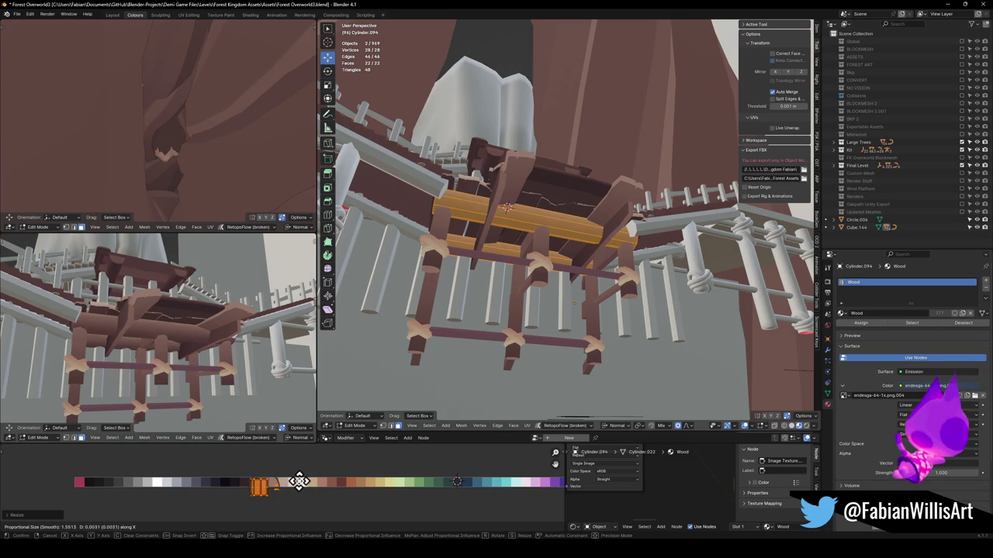
click(295, 482)
key(s)
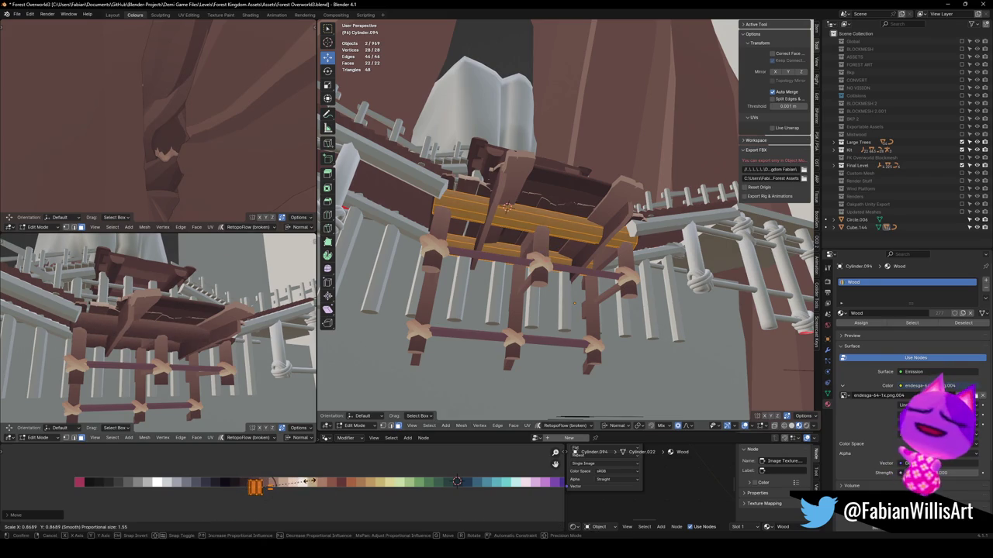
right_click(310, 481)
Return to Object Mode and raise the view over the whole bridge.
mouse_move(179, 334)
mouse_down()
mouse_move(182, 350)
mouse_move(217, 333)
mouse_move(210, 321)
mouse_move(200, 364)
mouse_move(214, 322)
mouse_up()
key(Tab)
scroll(595, 222, down, 5)
drag(594, 221, 564, 258)
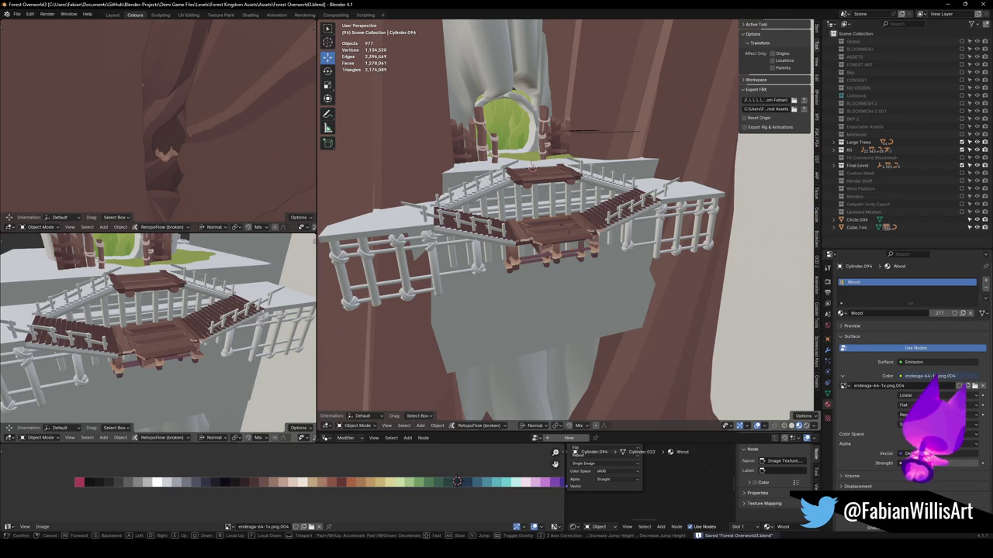
Walk around the bridge, closing in and pulling back to view it from its left side.
key(shift+grave)
key(w)
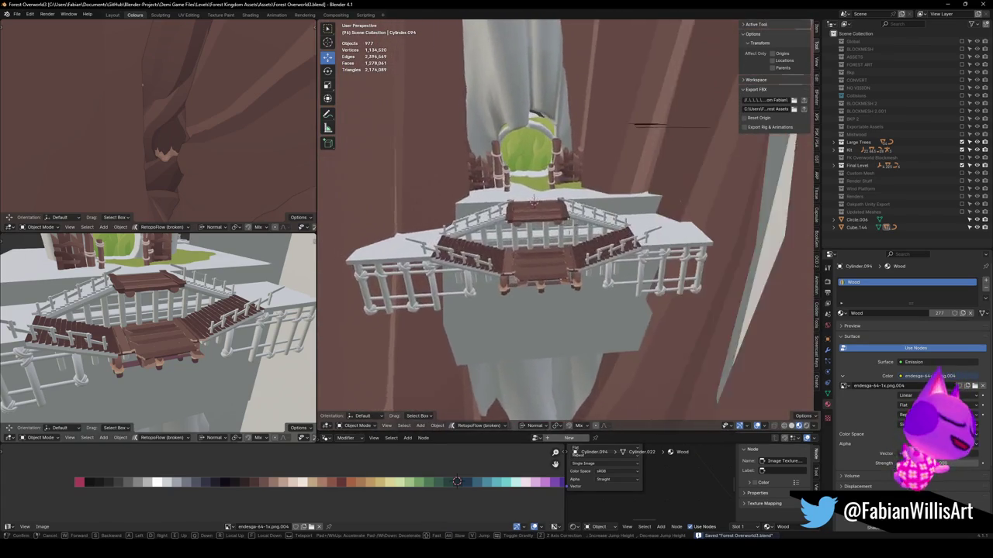
key(s)
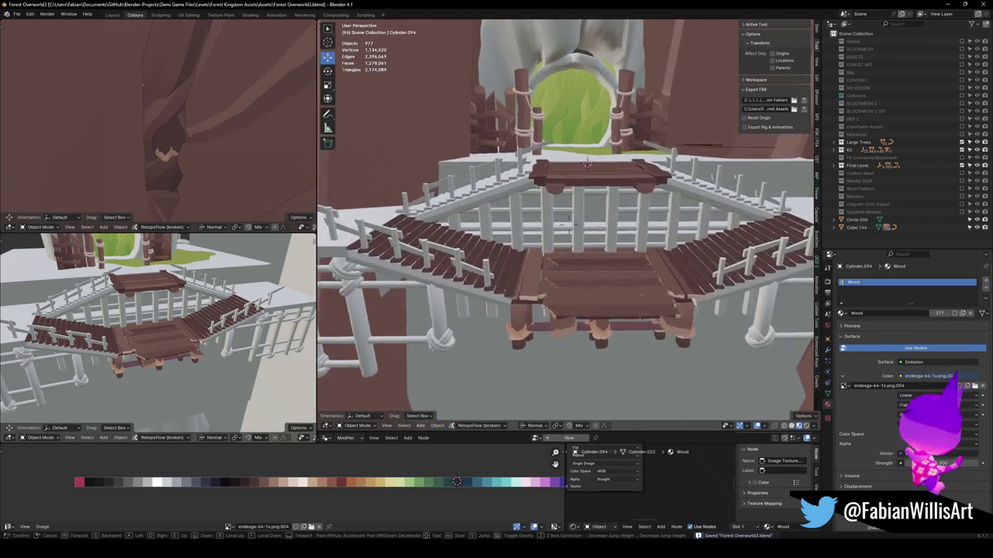
key(w)
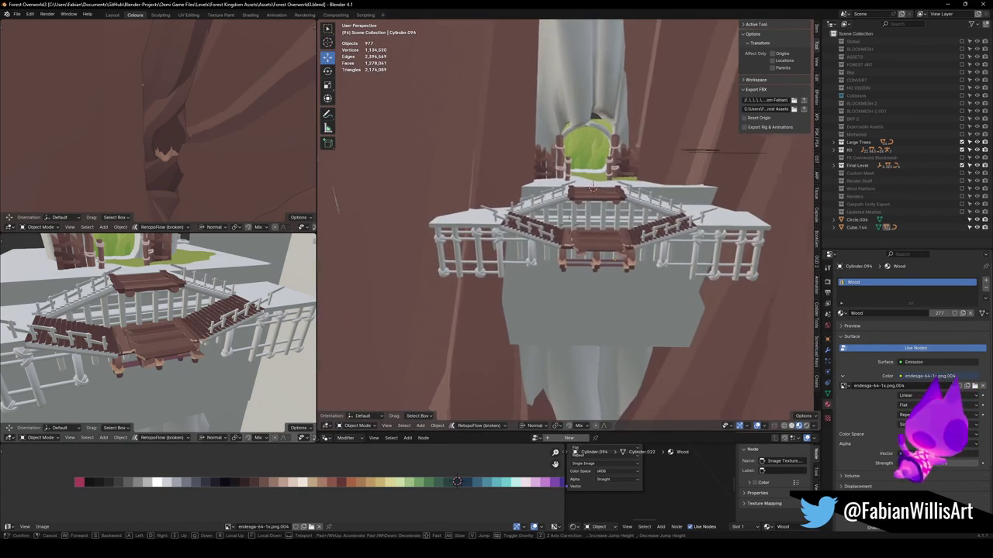
key(w)
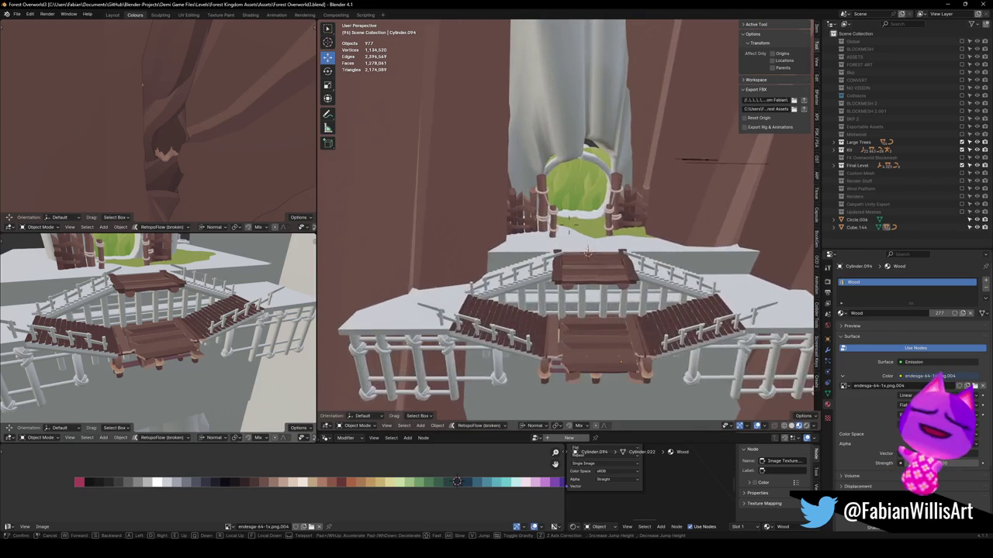
key(s)
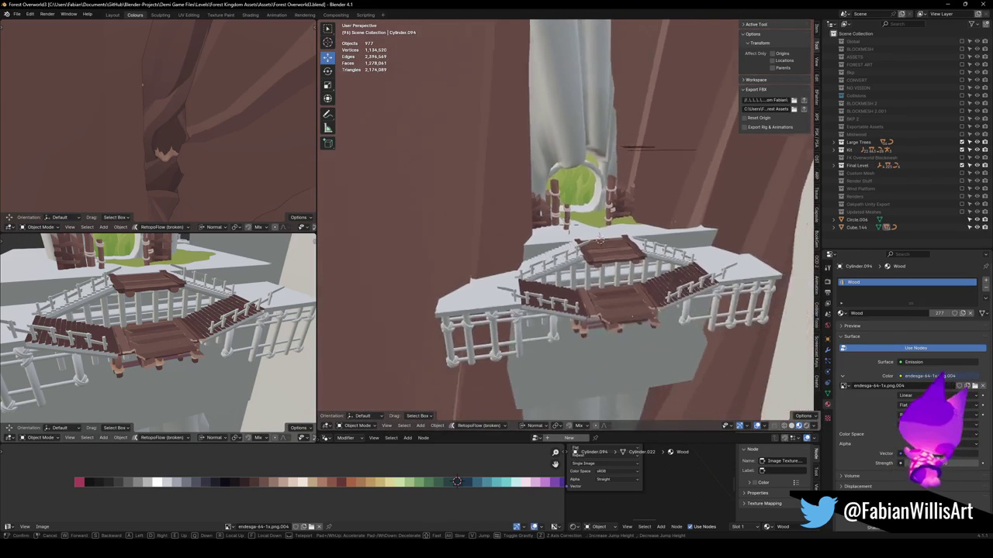
key(w)
key(w)
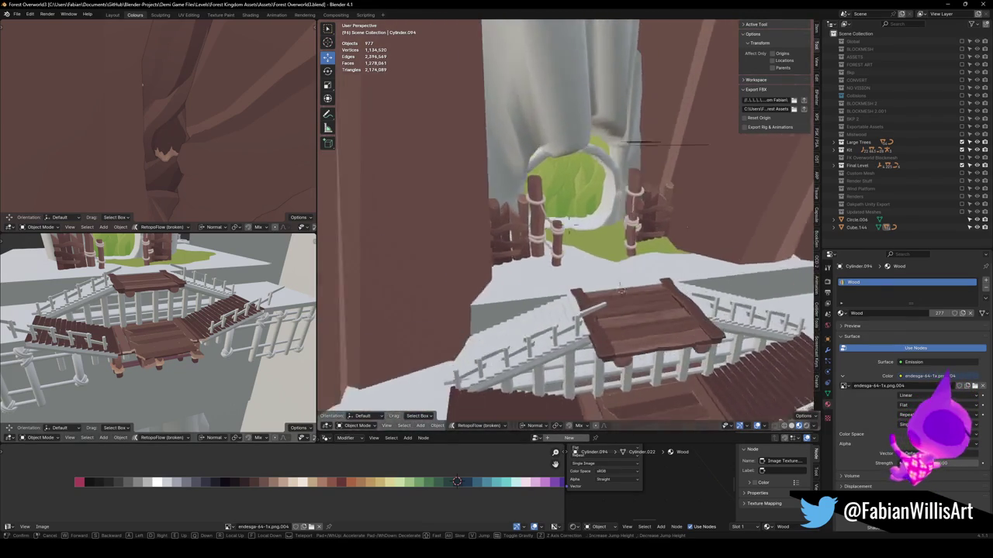
key(s)
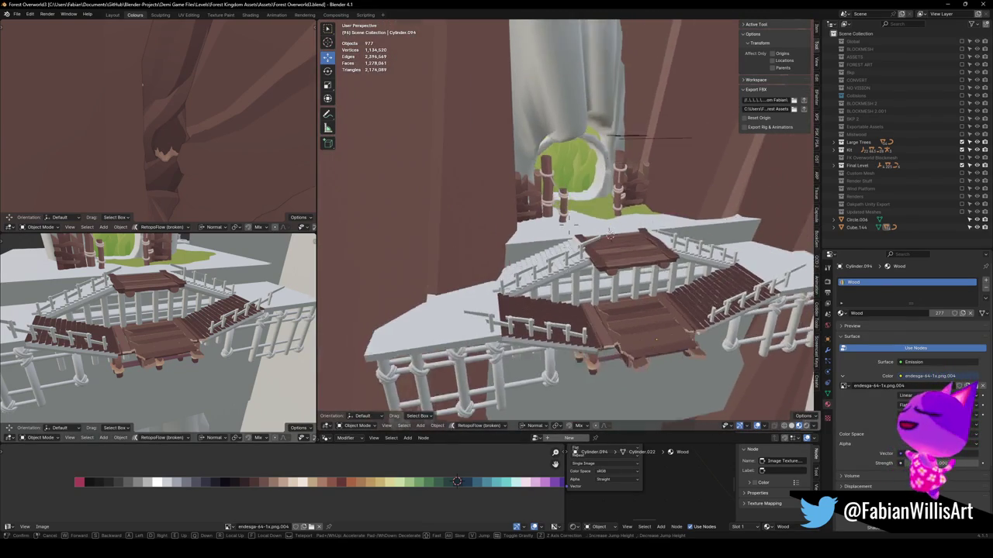
click(574, 237)
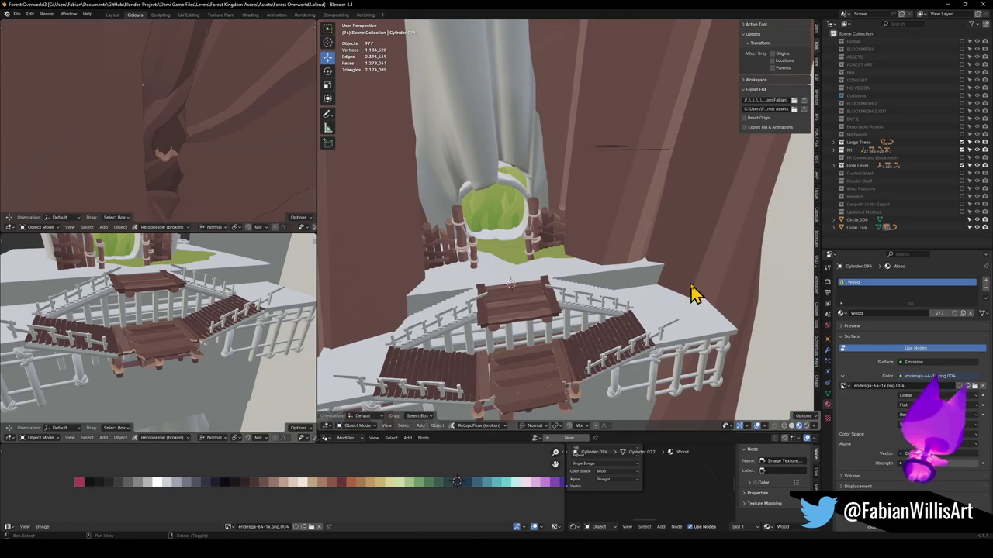
Fly past the bridge toward the cliff, then return to the view above the bridge.
key(shift+grave)
key(w)
click(692, 293)
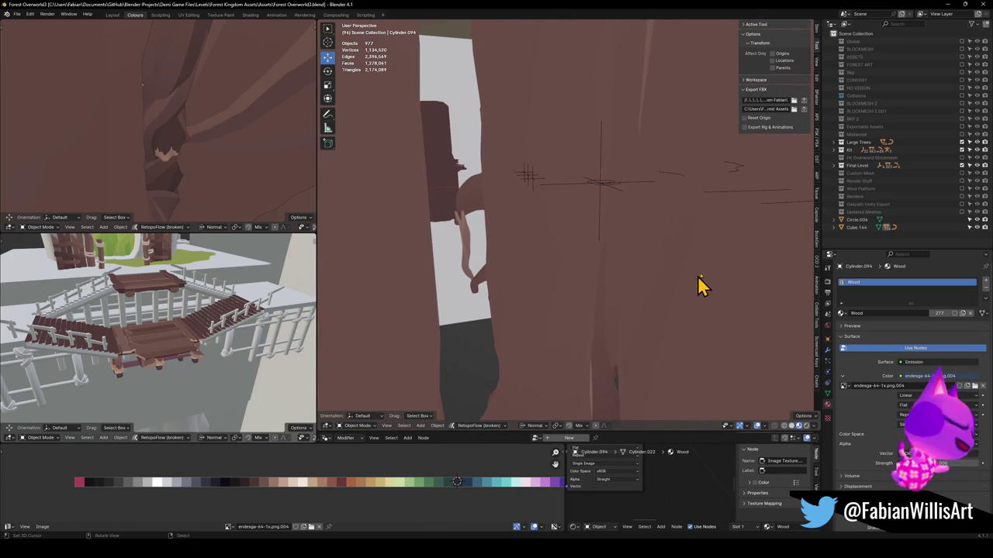
key(KP_Decimal)
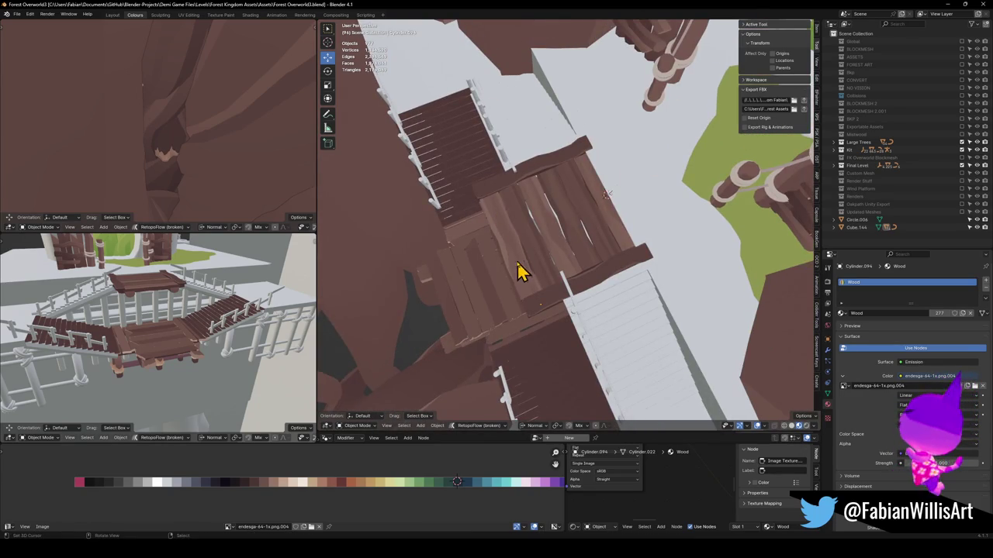
Parent the stair deck piece to the cross-shaped empty with Object (Keep Transform).
click(483, 285)
key(shift+grave)
key(Escape)
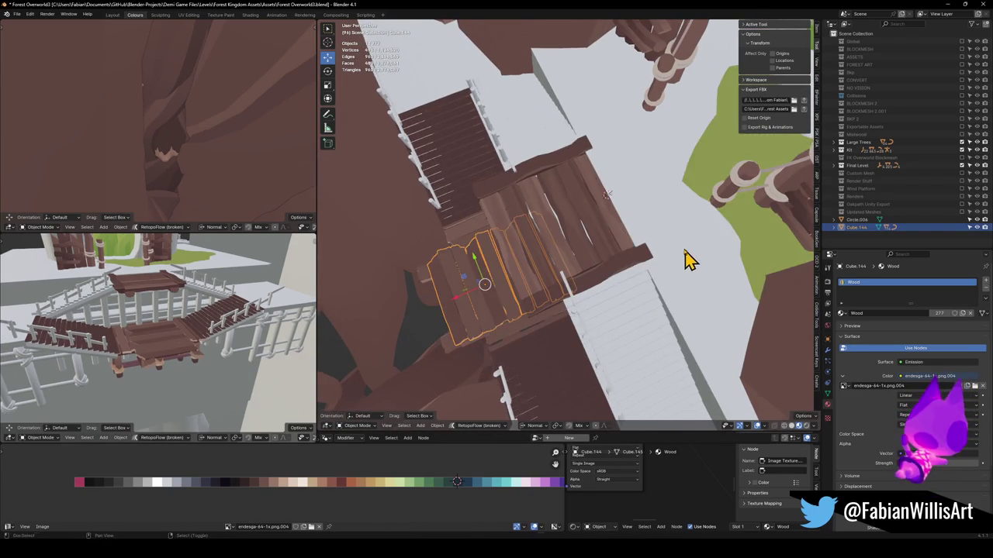
key(shift+grave)
key(s)
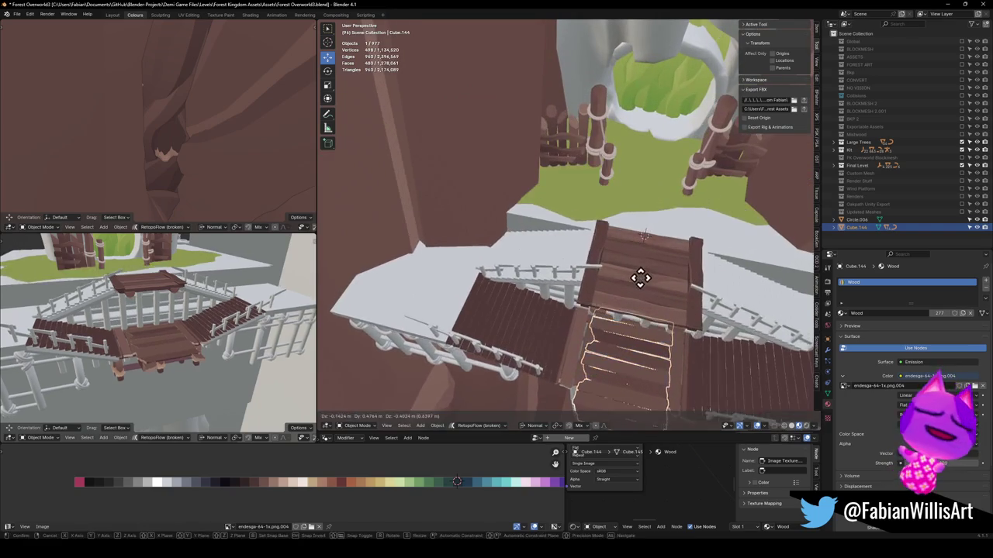
key(w)
click(578, 180)
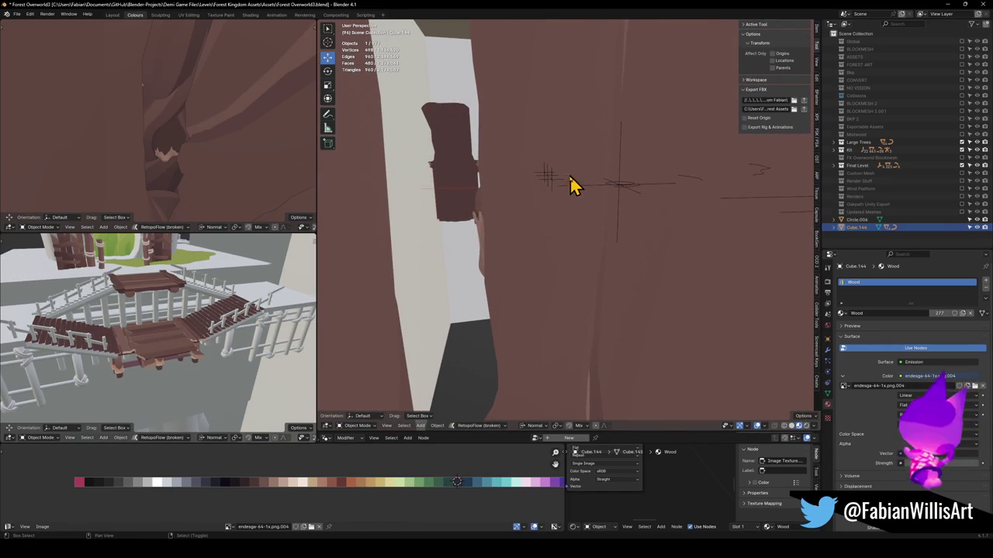
shift+click(554, 183)
key(ctrl+p)
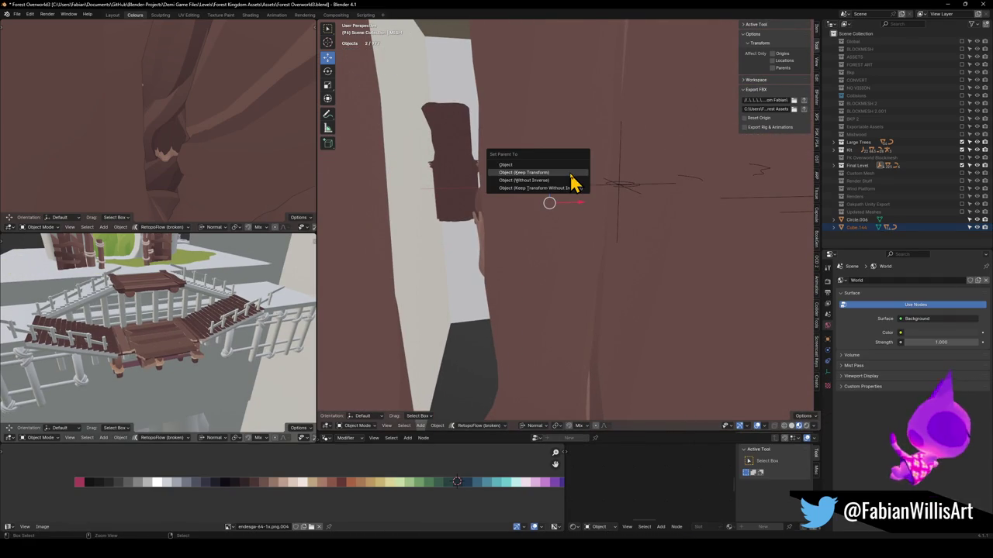
click(543, 172)
Select the empty with all its children and export the bridge as FK_OVERWORLD.fbx.
click(621, 186)
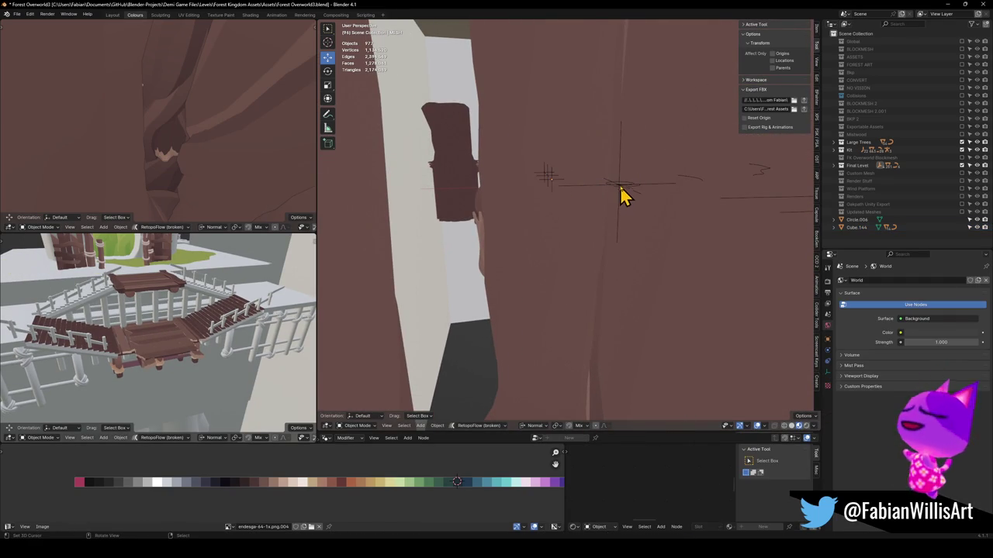
click(621, 184)
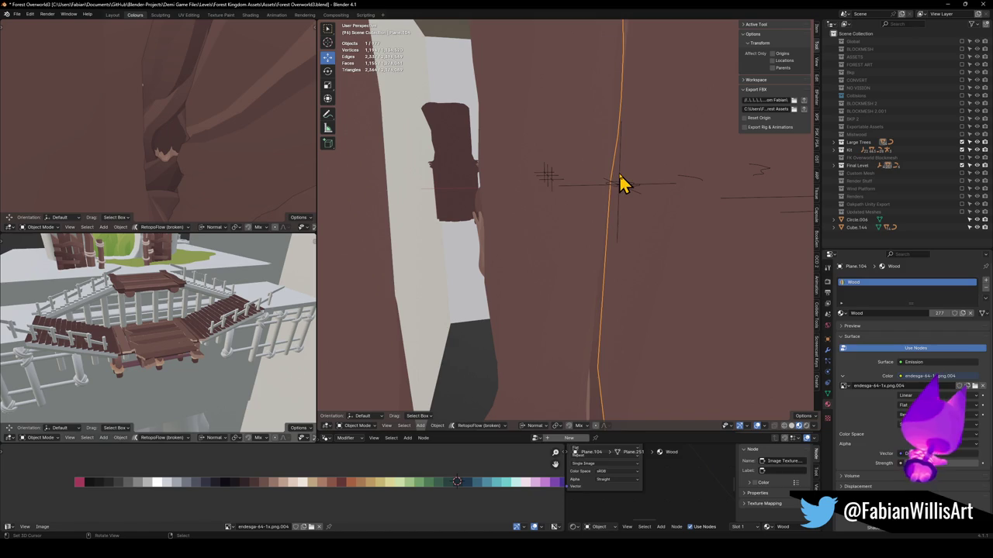
click(632, 190)
click(638, 193)
click(637, 193)
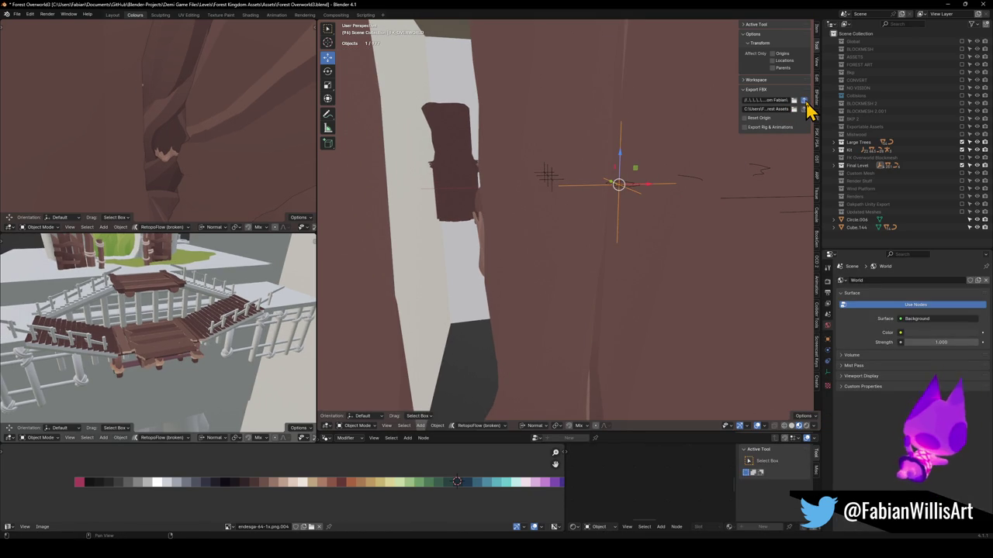
click(804, 102)
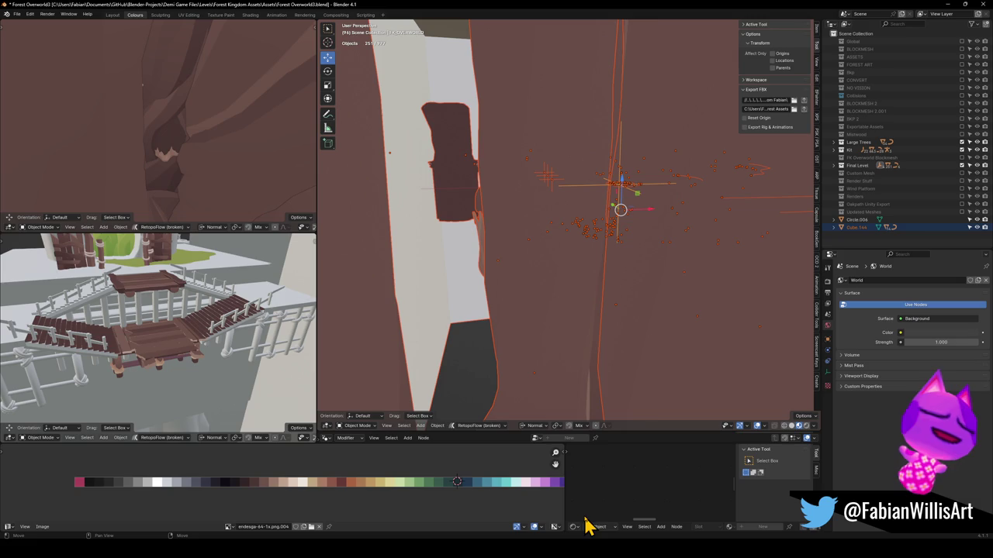
click(541, 534)
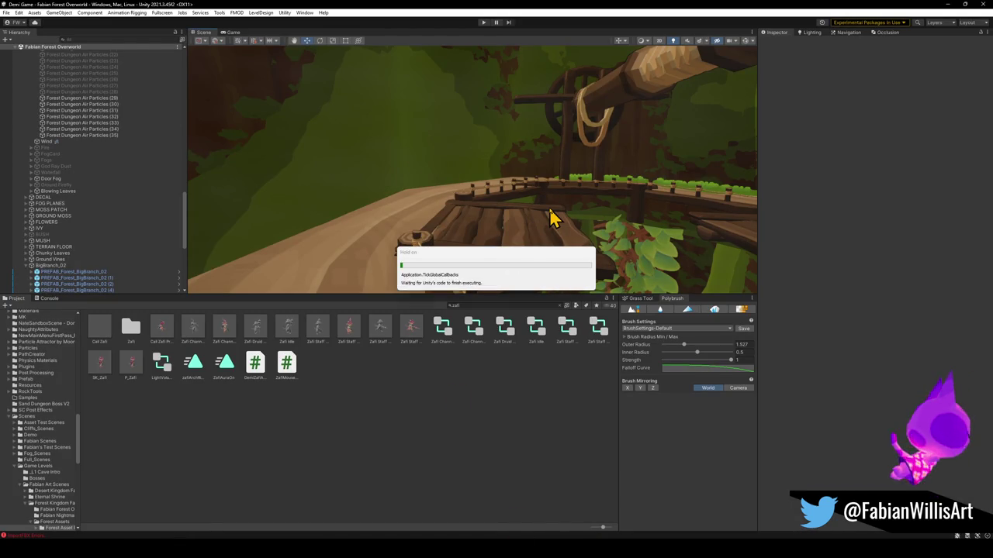
Deactivate TreePlatform_02 (55) so it disappears from the scene.
mouse_move(553, 217)
mouse_down()
mouse_move(246, 187)
mouse_move(503, 222)
mouse_move(396, 213)
mouse_up()
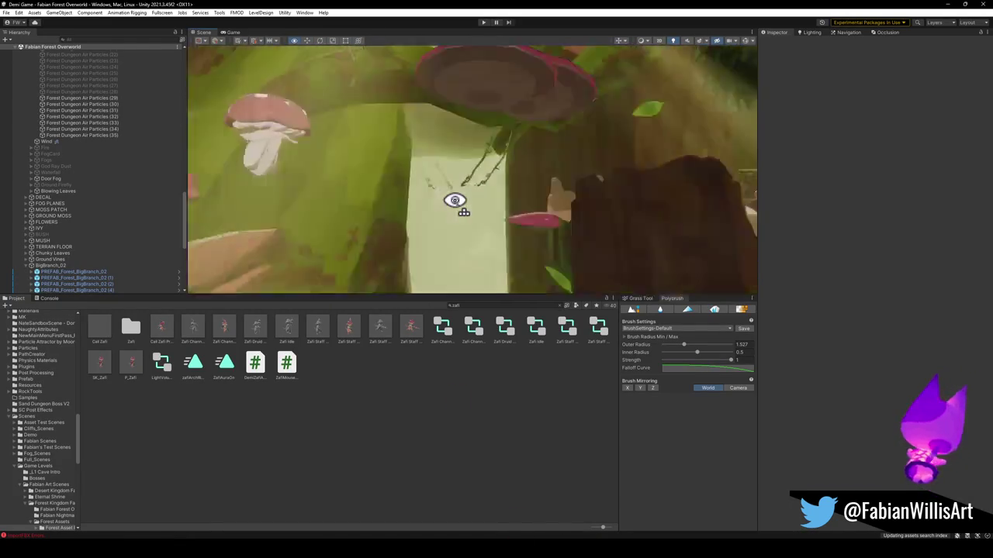
mouse_move(471, 209)
mouse_down()
mouse_move(446, 201)
mouse_move(561, 213)
mouse_move(565, 224)
mouse_move(684, 213)
mouse_move(638, 199)
mouse_move(439, 207)
mouse_move(512, 255)
mouse_move(549, 263)
mouse_move(507, 261)
mouse_up()
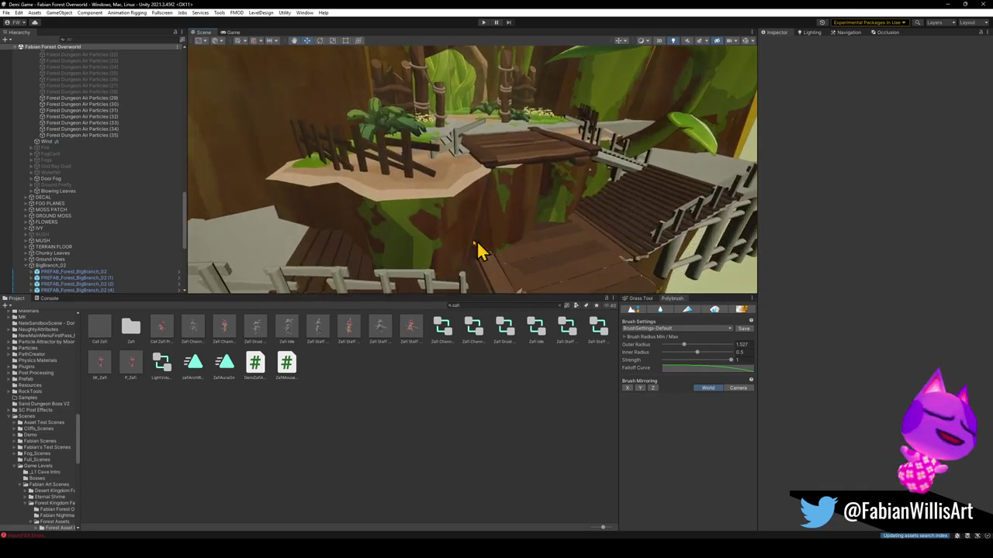
click(454, 245)
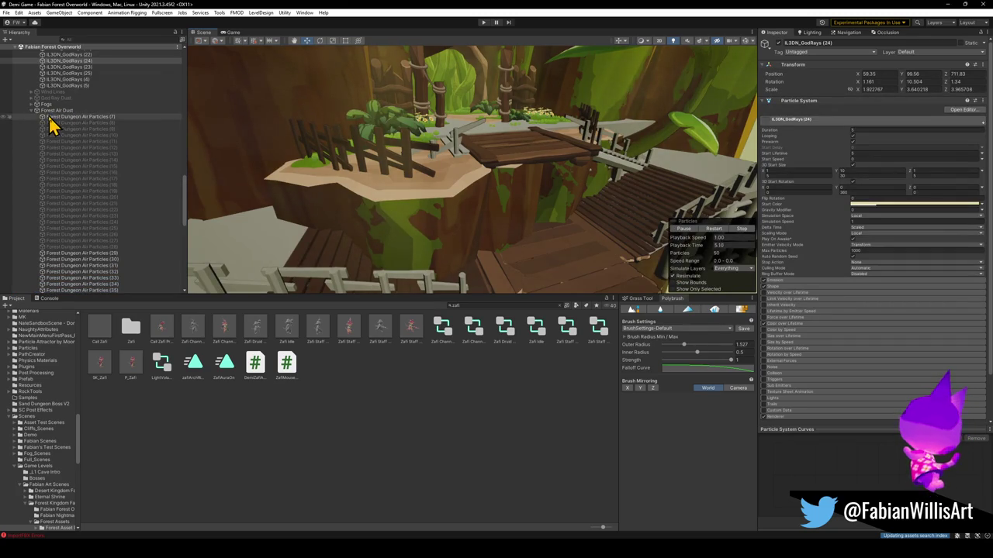
key(Left)
key(Left)
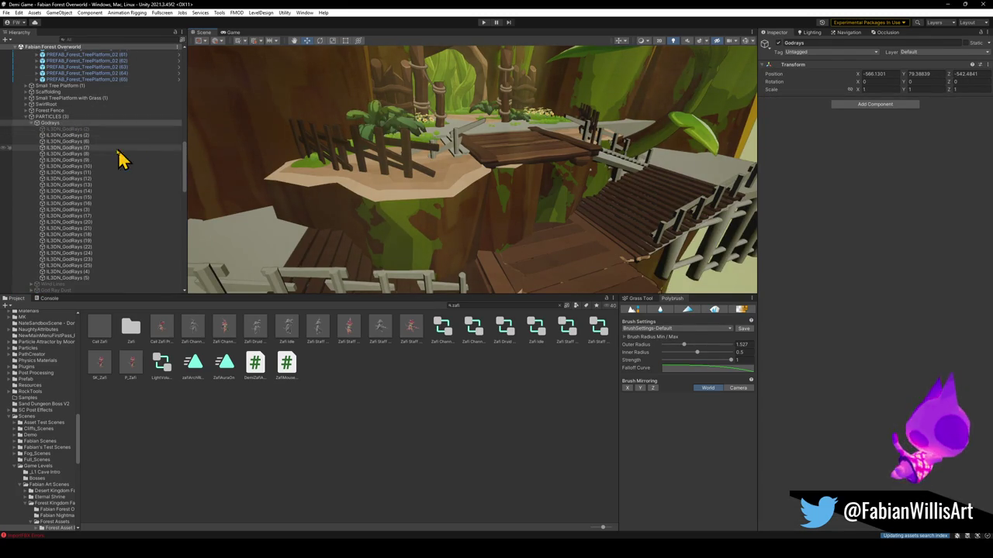
click(310, 453)
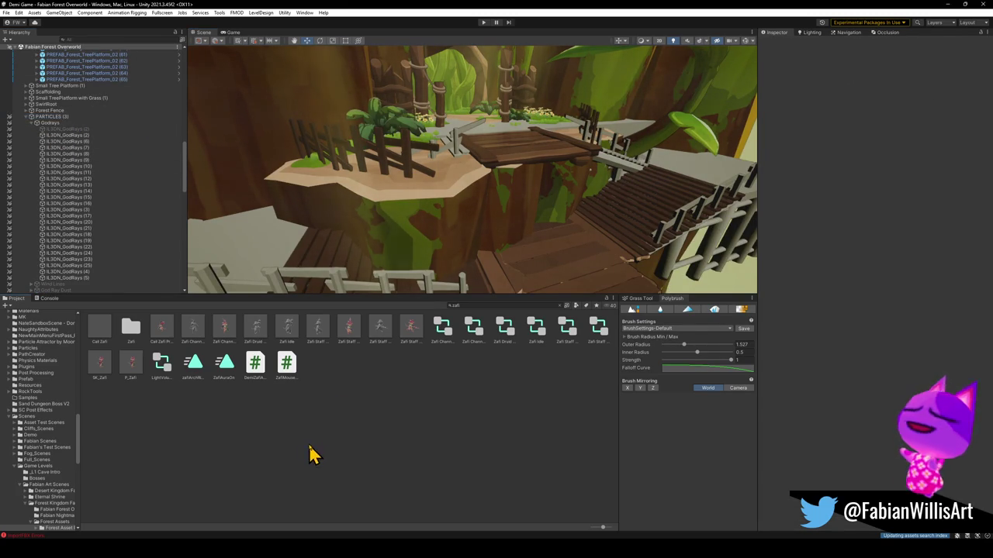
click(450, 223)
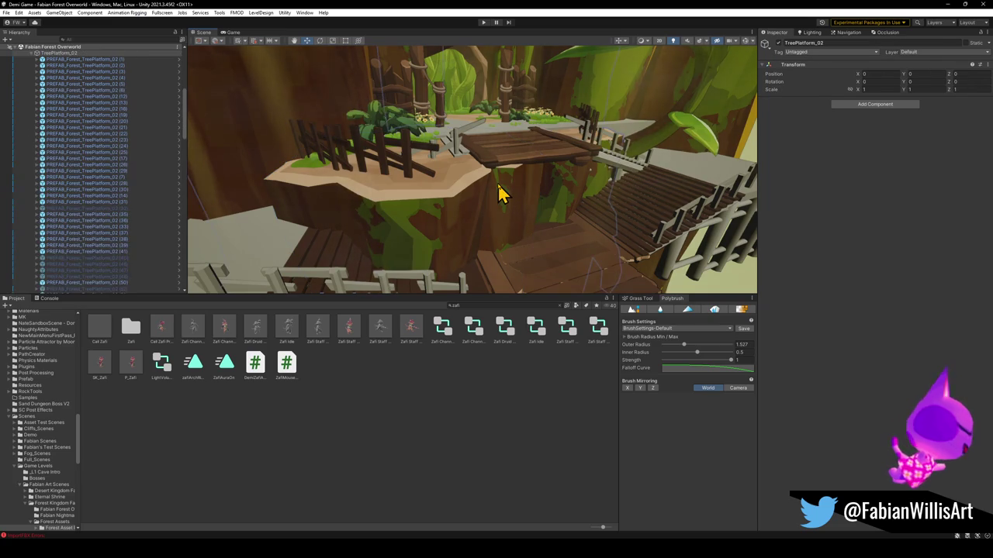
click(778, 44)
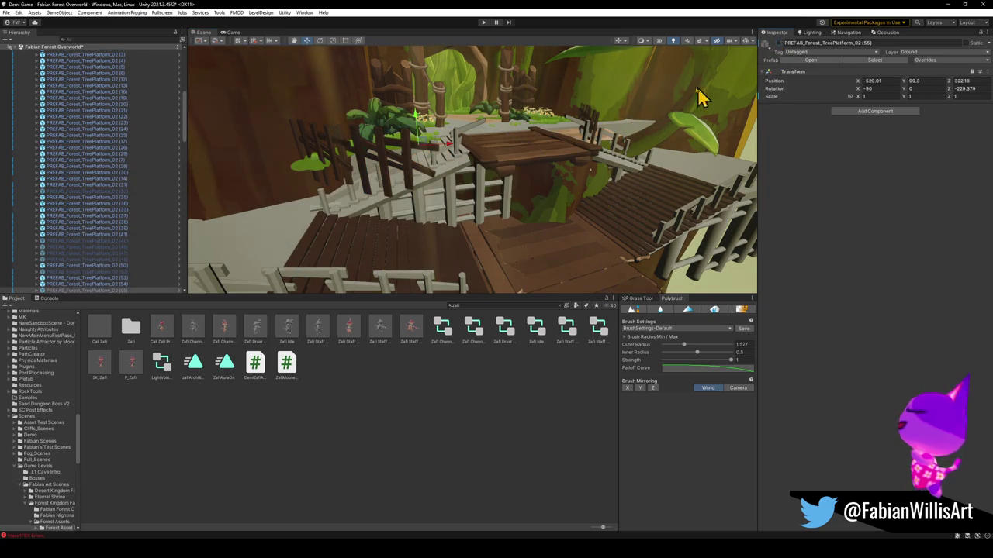
Deactivate TreePlatform_02 (54) and Forest_BigBranch_00 as well.
click(542, 211)
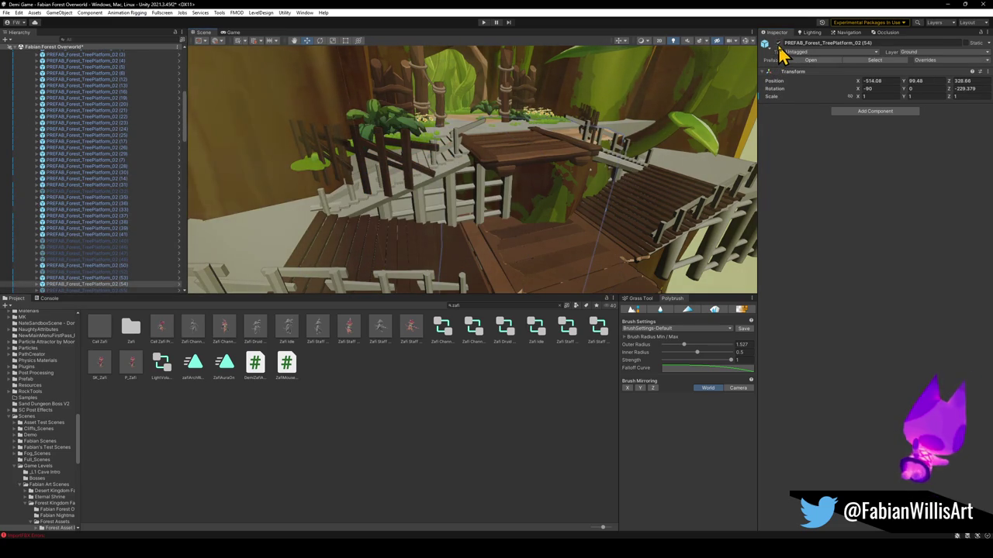
click(779, 44)
mouse_move(574, 167)
mouse_down()
mouse_move(543, 166)
mouse_move(532, 188)
mouse_move(468, 173)
mouse_move(501, 204)
mouse_move(464, 184)
mouse_move(514, 184)
mouse_move(451, 158)
mouse_move(450, 187)
mouse_up()
click(514, 199)
click(779, 45)
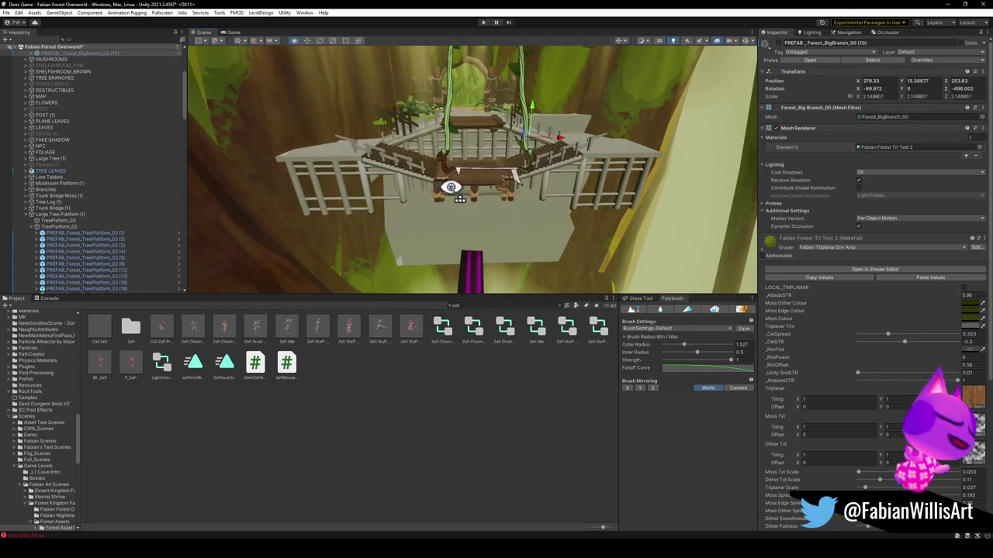
Duplicate TreePlatform_02 (54) and drag the copy (55) down beneath the bridge to Y 85.5.
click(482, 195)
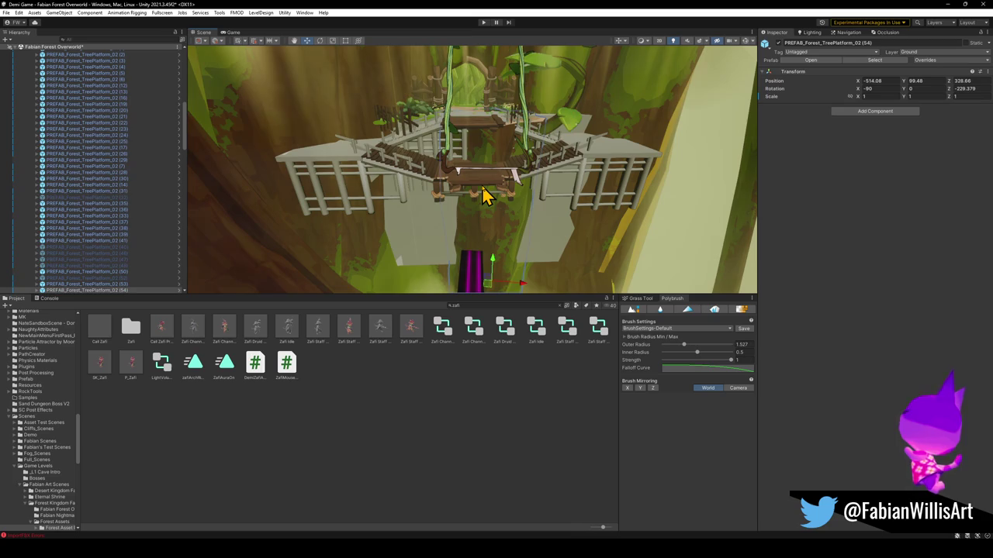
key(ctrl+d)
drag(443, 204, 461, 227)
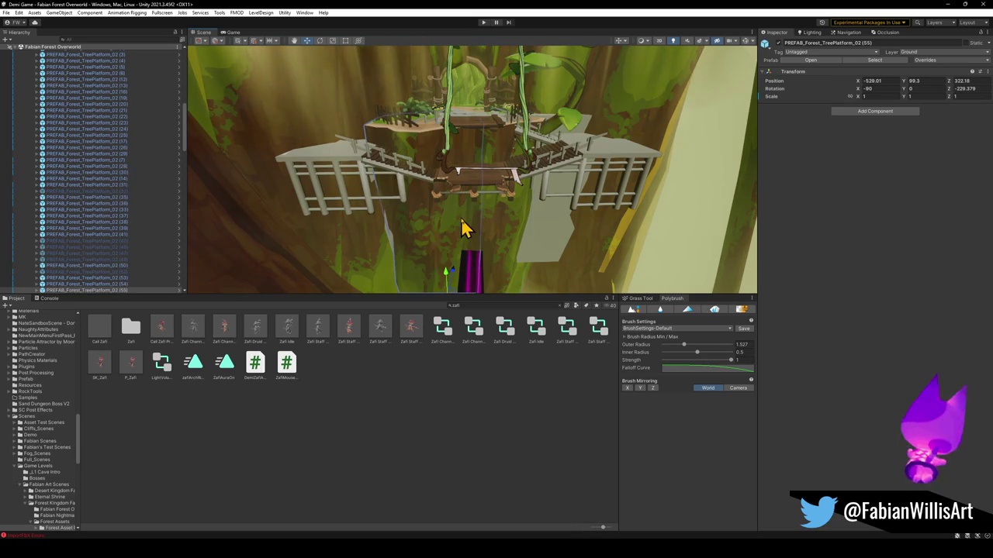
shift+click(491, 245)
key(ctrl+d)
key(ctrl+d)
key(ctrl+d)
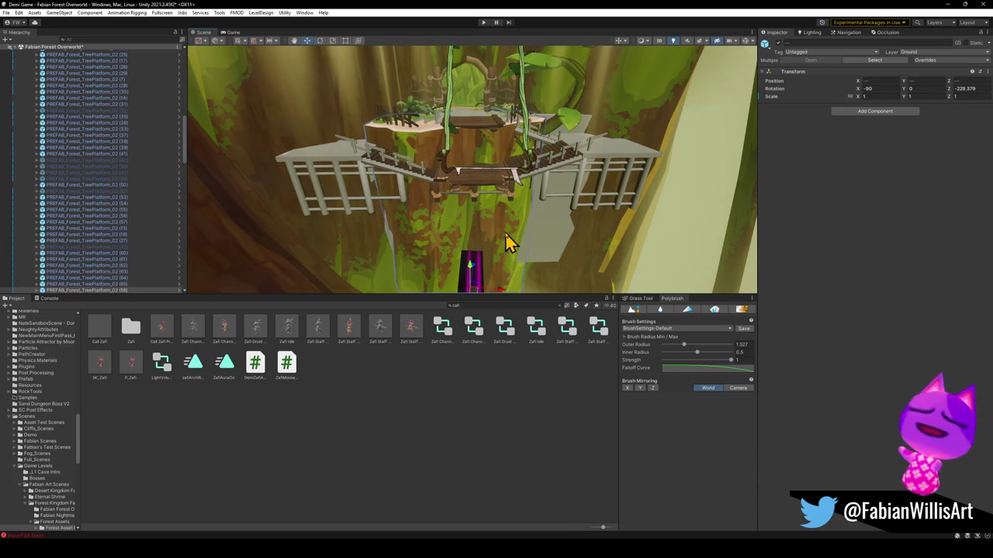
key(ctrl+z)
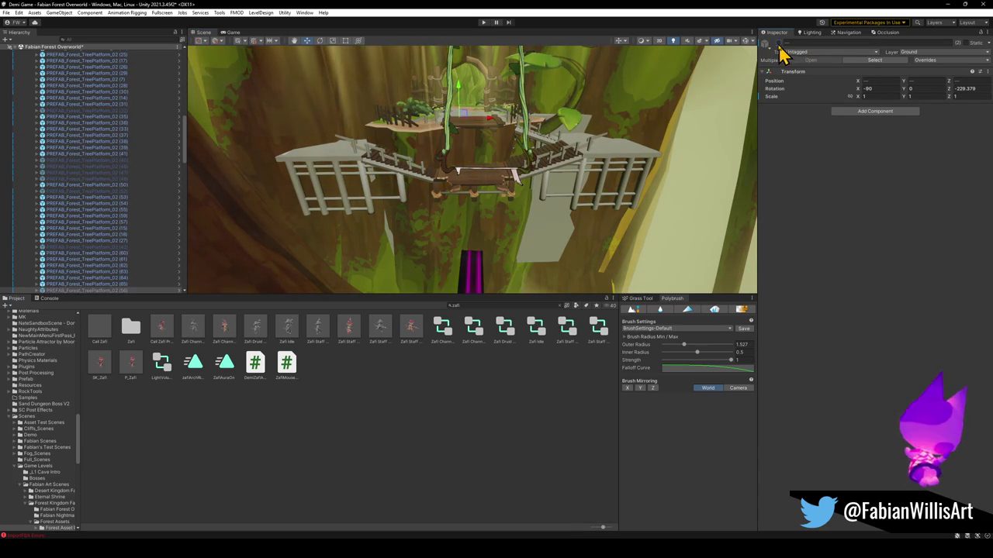
click(433, 256)
key(f)
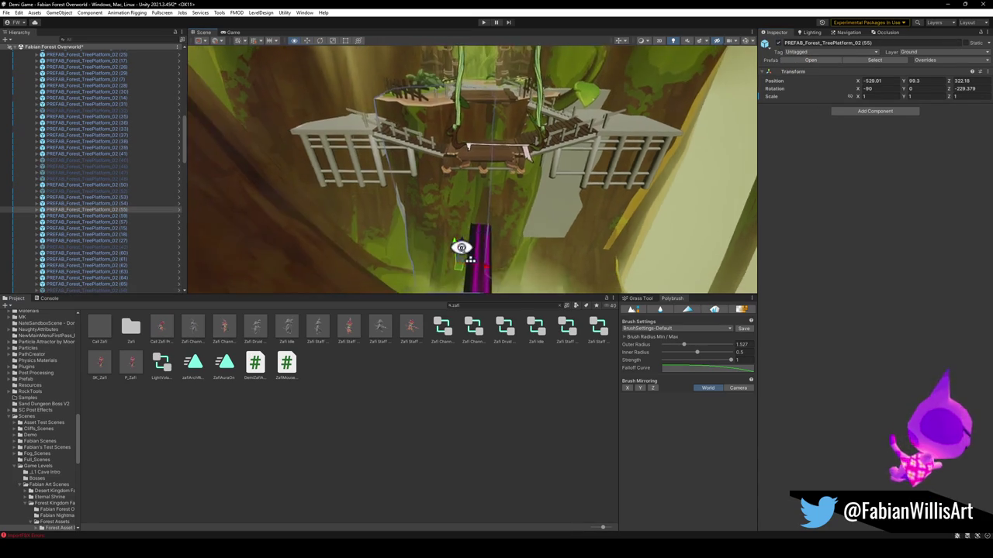
mouse_move(461, 250)
mouse_down()
mouse_move(432, 262)
mouse_move(435, 284)
mouse_move(477, 273)
mouse_move(434, 271)
mouse_move(432, 280)
mouse_move(451, 241)
mouse_up()
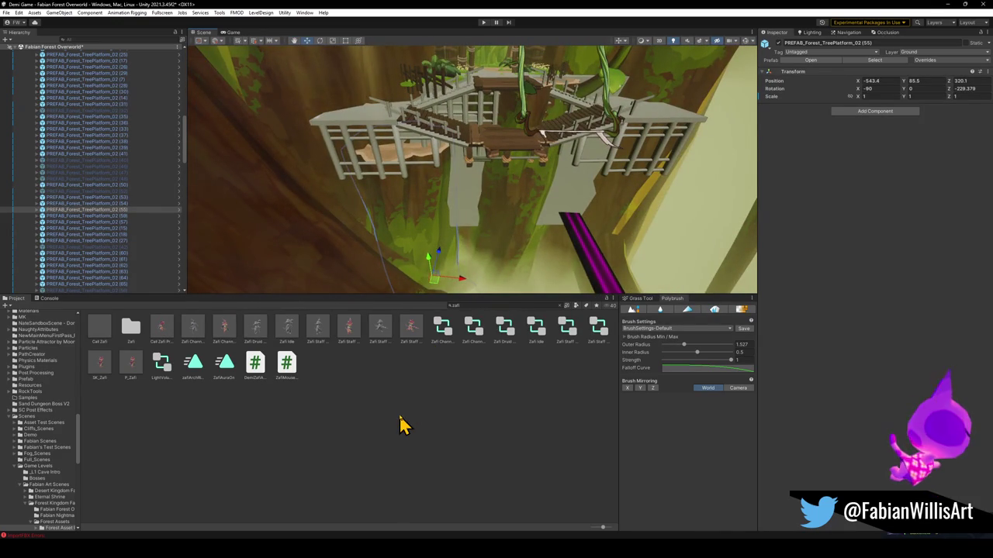
click(470, 220)
click(470, 220)
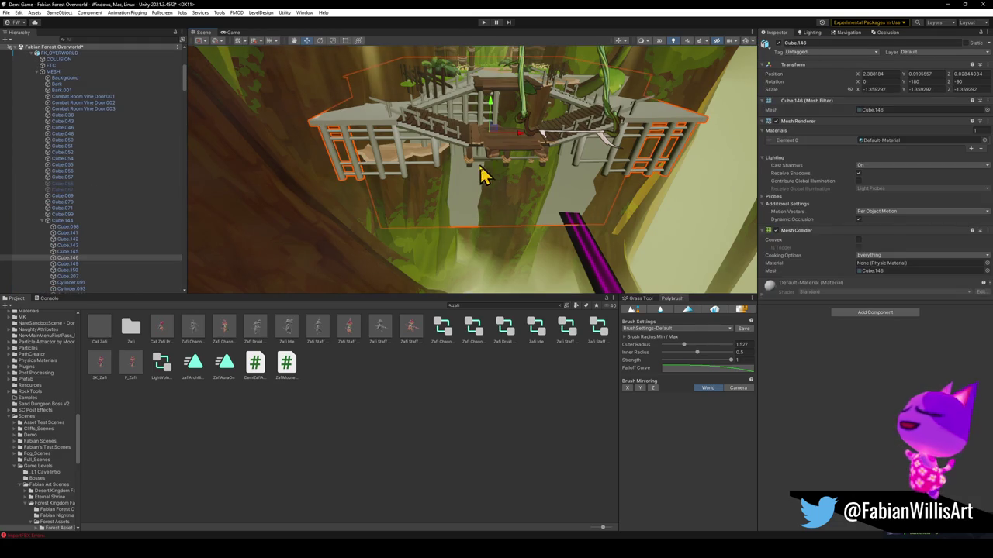
click(423, 432)
mouse_move(499, 240)
mouse_down()
mouse_move(532, 151)
mouse_move(559, 139)
mouse_move(586, 156)
mouse_move(536, 173)
mouse_move(494, 204)
mouse_move(472, 137)
mouse_up()
click(455, 155)
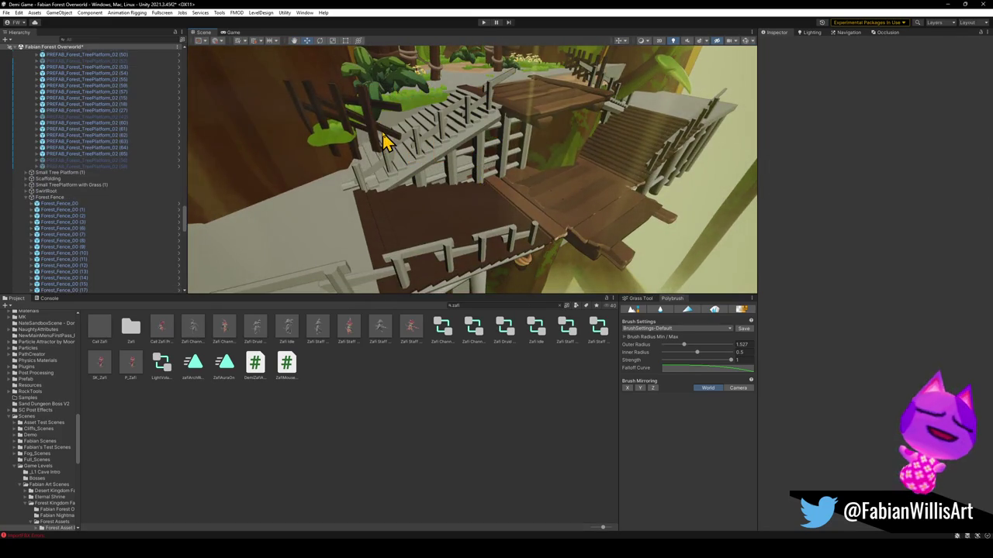
click(349, 147)
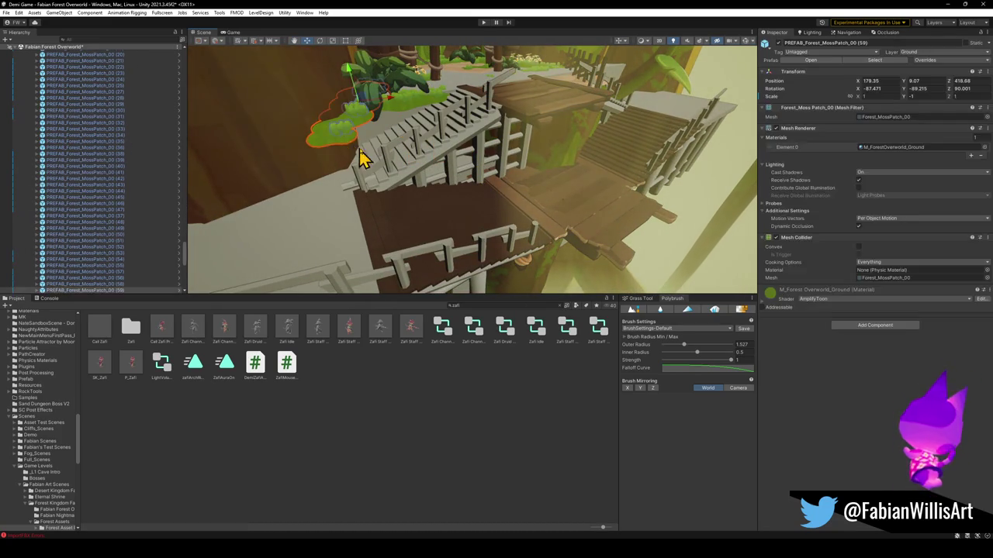
click(475, 142)
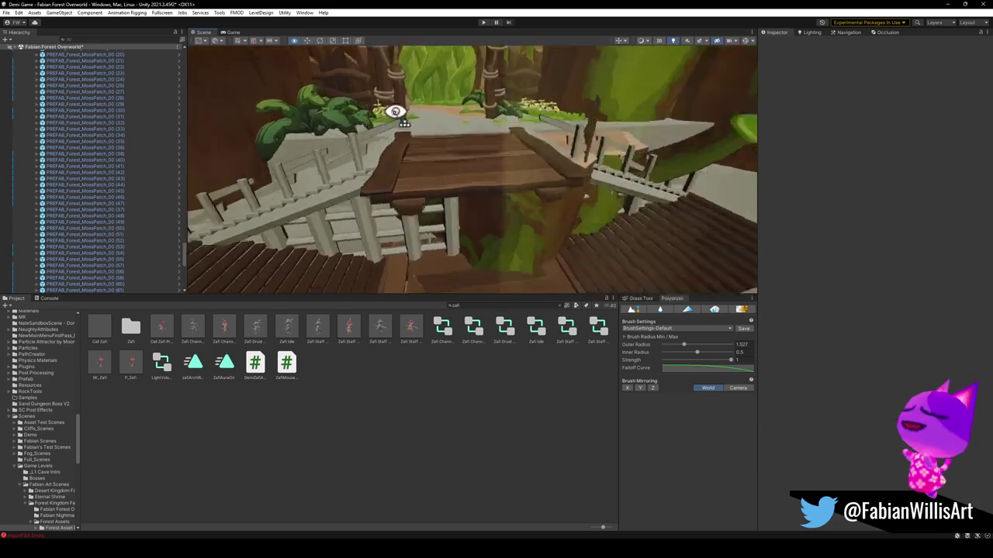
click(432, 177)
drag(427, 173, 437, 118)
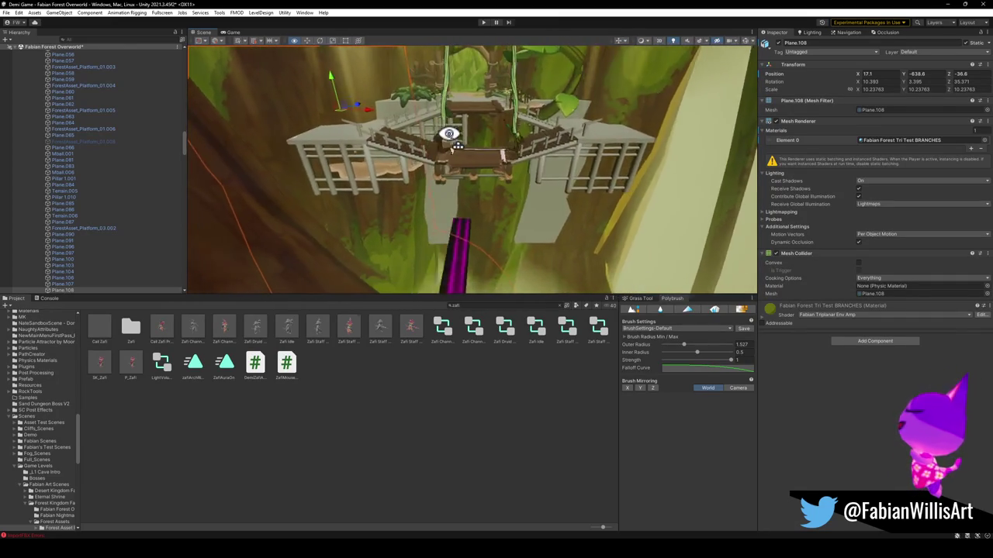
Drag TreePlatform_02 (55) up along the bridge toward its upper end.
click(405, 450)
mouse_move(470, 179)
mouse_down()
mouse_move(472, 164)
mouse_move(451, 165)
mouse_move(425, 204)
mouse_move(491, 181)
mouse_move(492, 171)
mouse_move(463, 215)
mouse_move(496, 212)
mouse_move(497, 225)
mouse_move(483, 206)
mouse_move(459, 210)
mouse_move(469, 202)
mouse_move(412, 193)
mouse_move(408, 204)
mouse_move(479, 189)
mouse_move(421, 259)
mouse_move(485, 191)
mouse_move(502, 193)
mouse_move(506, 207)
mouse_move(471, 218)
mouse_move(532, 228)
mouse_move(510, 210)
mouse_move(496, 250)
mouse_up()
click(461, 218)
click(497, 215)
click(408, 204)
click(453, 223)
click(532, 228)
drag(456, 285, 463, 225)
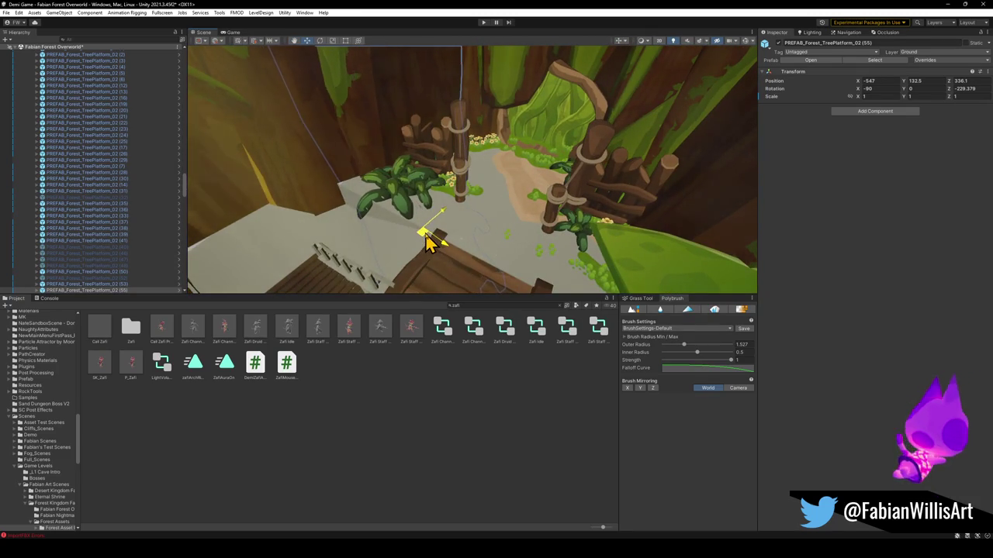
Select the bush Forest_Foliage_09 (23) beside the bridge stairs.
mouse_move(428, 233)
mouse_down()
mouse_move(517, 226)
mouse_move(445, 212)
mouse_move(472, 203)
mouse_move(492, 159)
mouse_up()
click(430, 384)
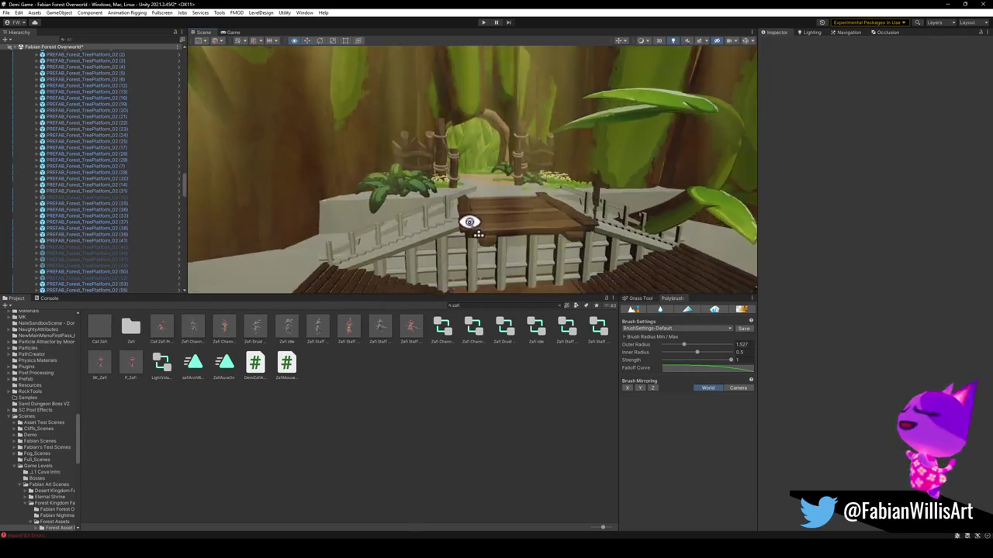
click(447, 235)
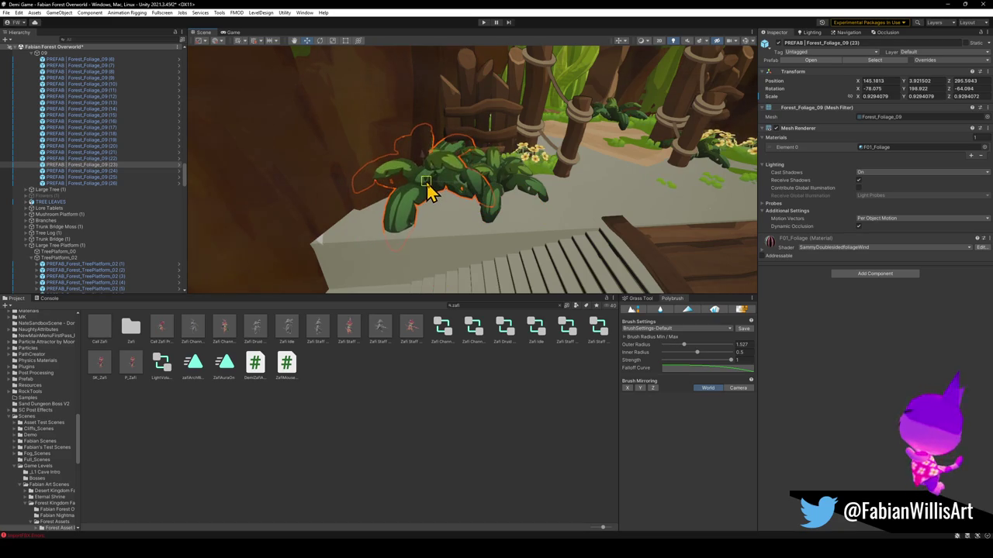
Deactivate Forest_BigBranch_00 (10), the leafy branch hanging over the bridge.
click(430, 432)
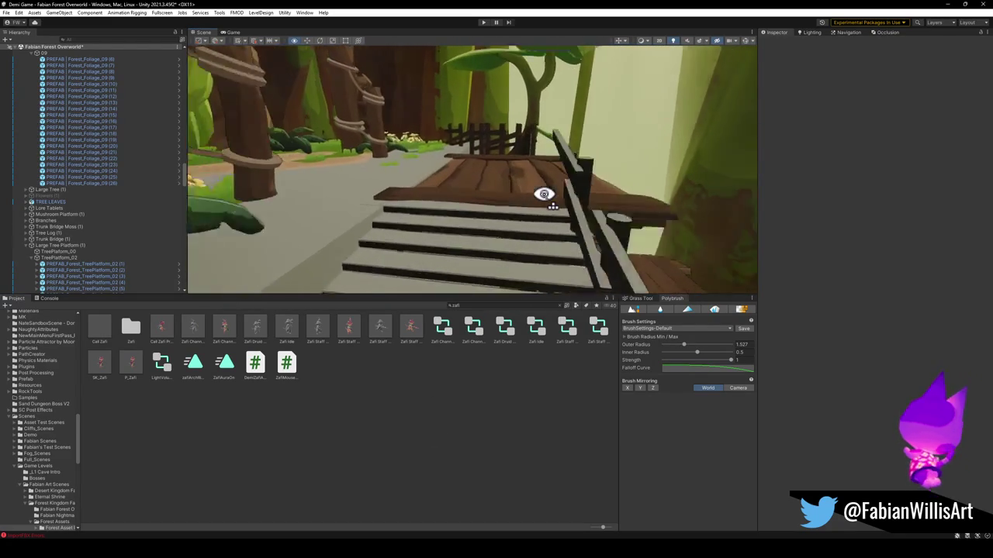
mouse_move(543, 194)
mouse_down()
mouse_move(374, 195)
mouse_move(381, 228)
mouse_move(377, 201)
mouse_move(422, 218)
mouse_move(512, 210)
mouse_move(381, 176)
mouse_move(348, 193)
mouse_move(472, 133)
mouse_move(461, 170)
mouse_move(478, 177)
mouse_up()
click(474, 136)
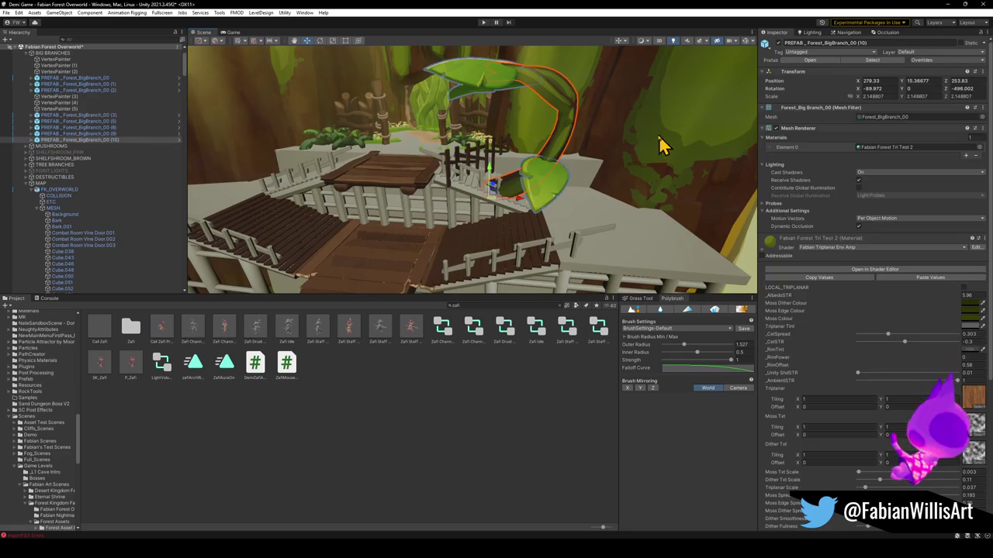
click(153, 140)
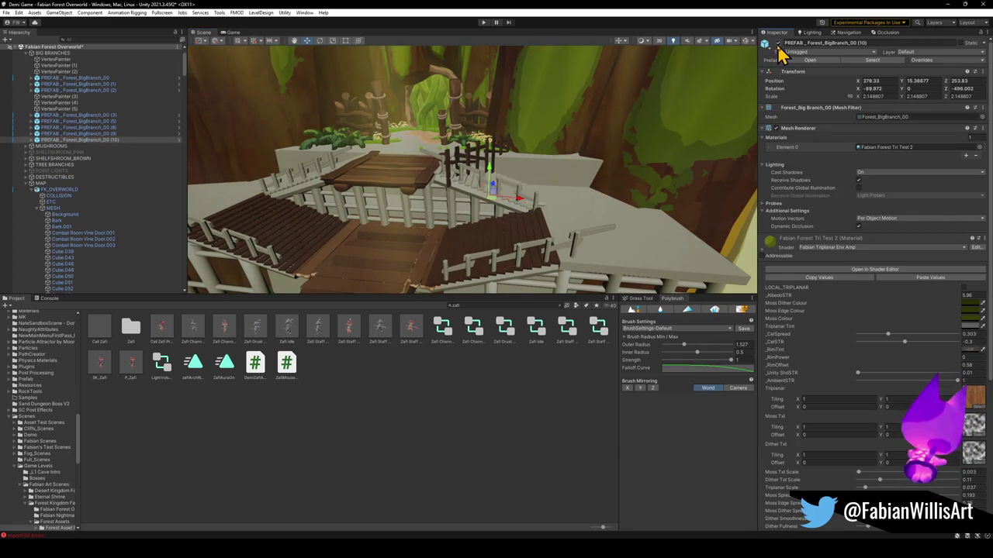
click(778, 43)
click(348, 473)
Look over the trees and stairs, then minimise Unity to return to Blender.
mouse_move(435, 159)
mouse_down()
mouse_move(398, 169)
mouse_move(381, 199)
mouse_move(476, 166)
mouse_move(481, 182)
mouse_move(473, 180)
mouse_move(506, 193)
mouse_move(388, 224)
mouse_move(514, 213)
mouse_move(563, 193)
mouse_move(504, 224)
mouse_move(503, 214)
mouse_up()
click(399, 194)
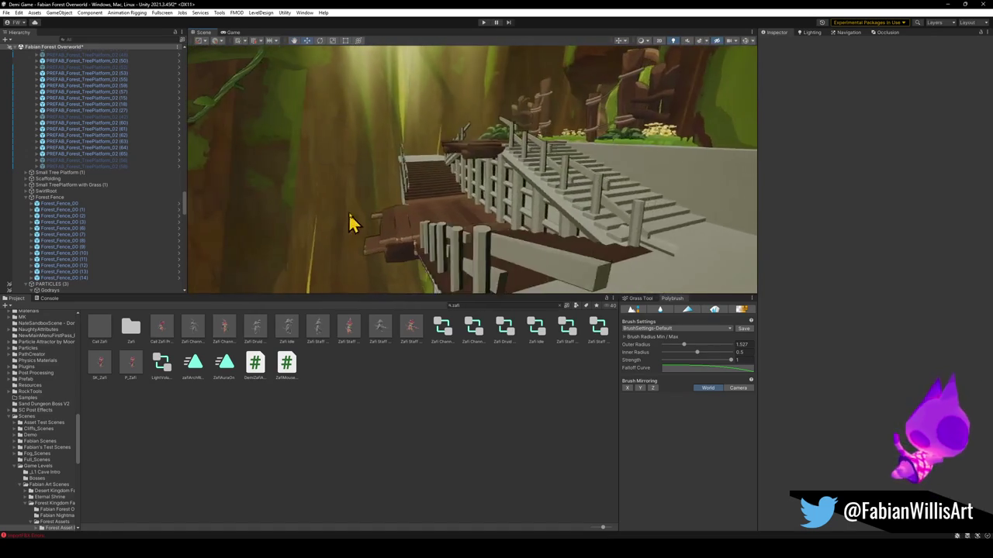
drag(344, 208, 414, 226)
mouse_move(341, 221)
mouse_down()
mouse_move(643, 219)
mouse_move(526, 184)
mouse_move(493, 221)
mouse_up()
click(948, 4)
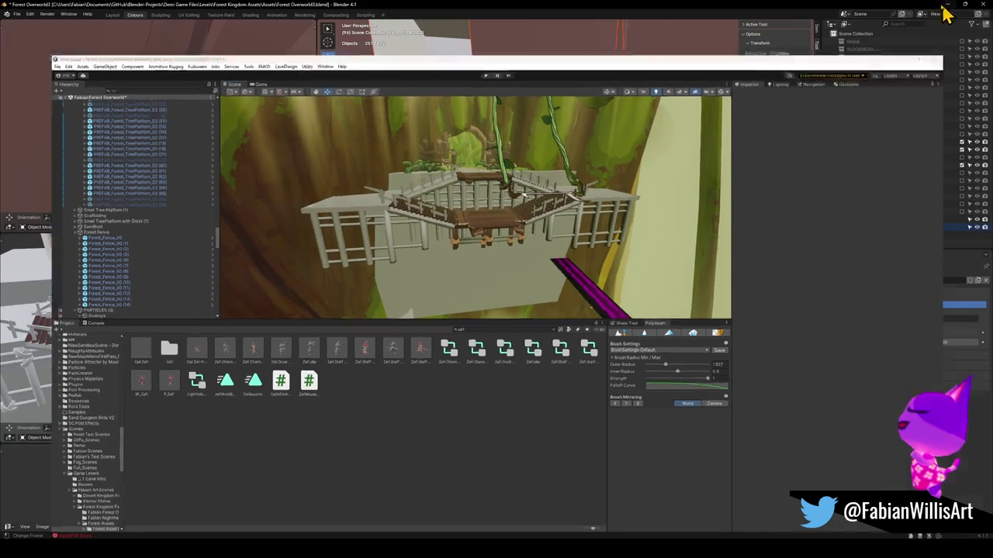
Fly back to the stairs view and enter Edit Mode on the mesh Cube.144.
key(shift+grave)
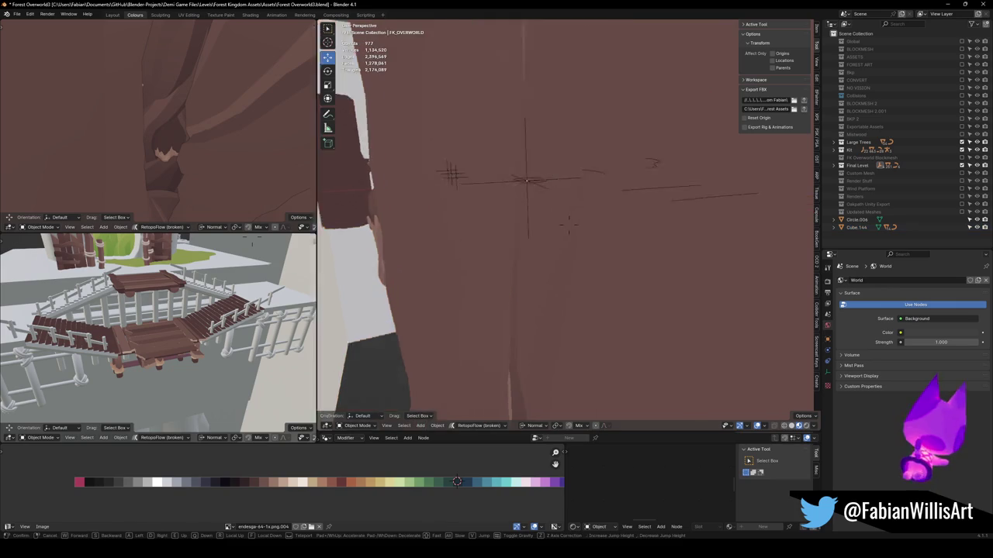
key(s)
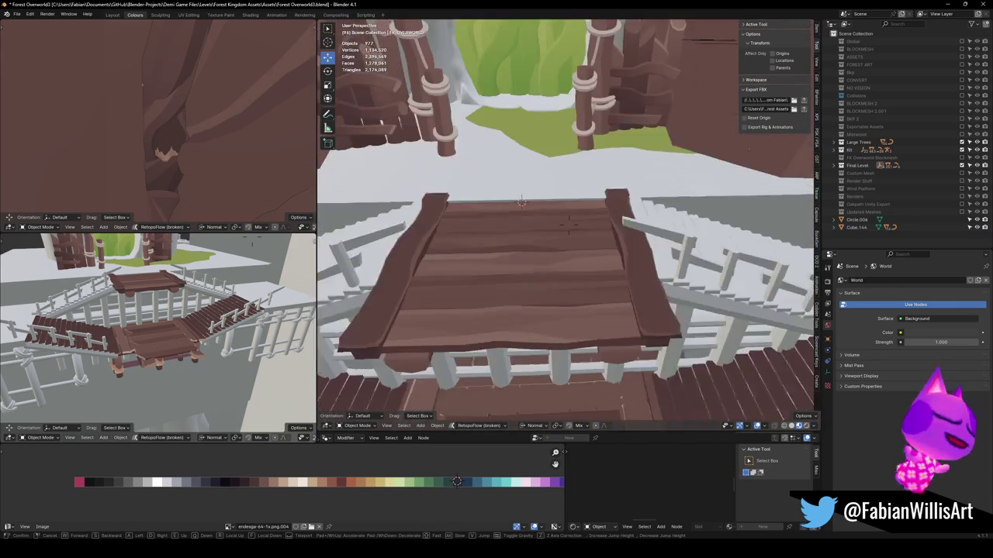
click(481, 252)
click(527, 232)
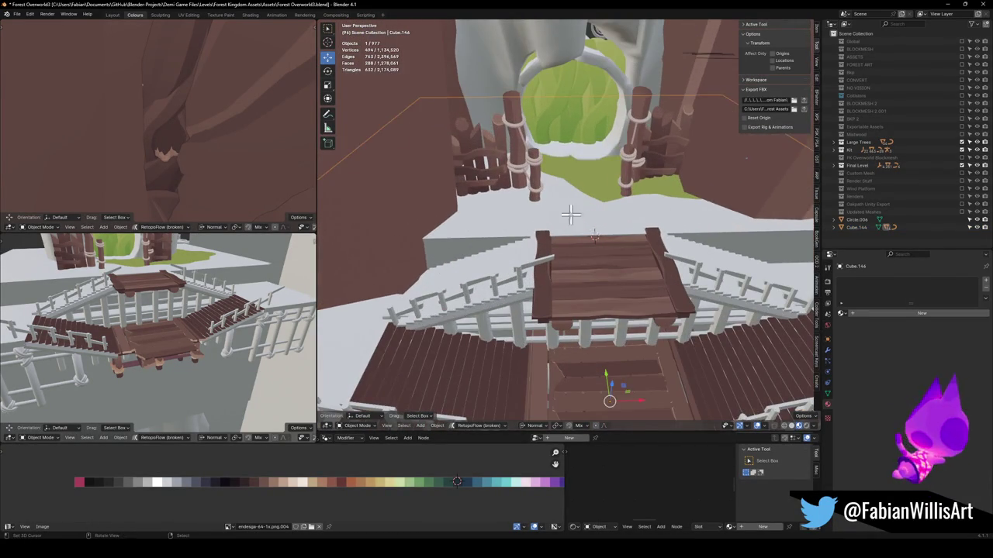
key(Tab)
Delete the overlapping white stair faces and the leftover few at the top of the stairs.
click(502, 234)
key(ctrl+l)
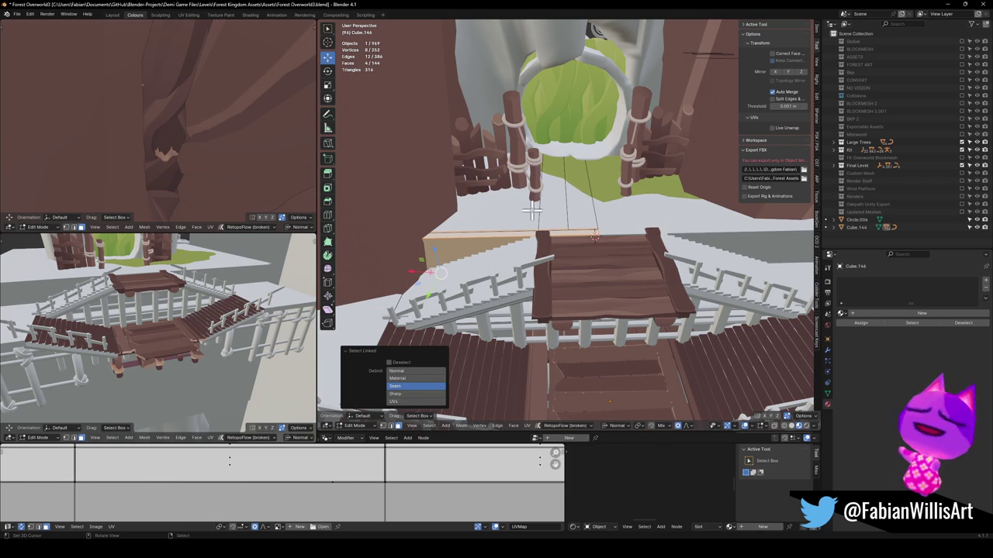
key(x)
click(505, 225)
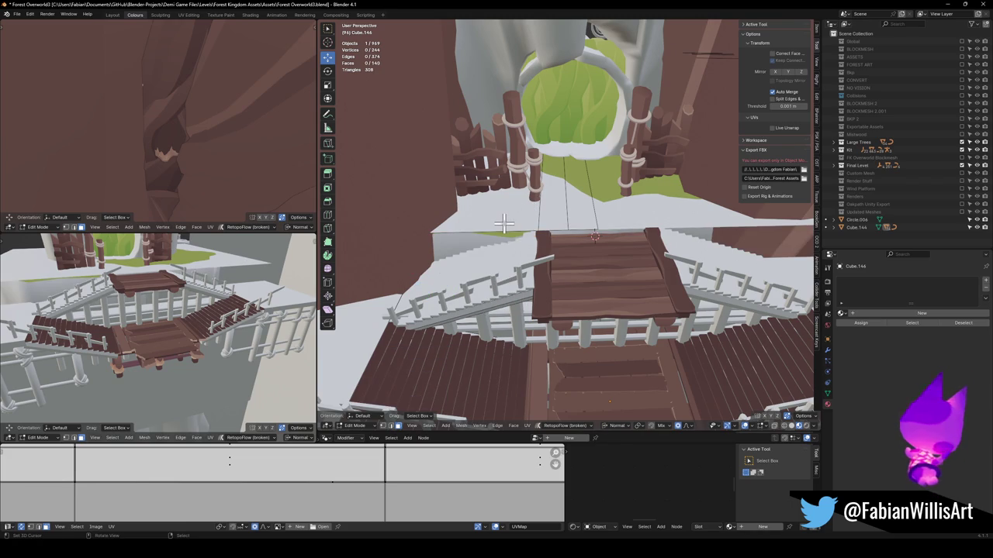
click(504, 225)
key(x)
click(504, 225)
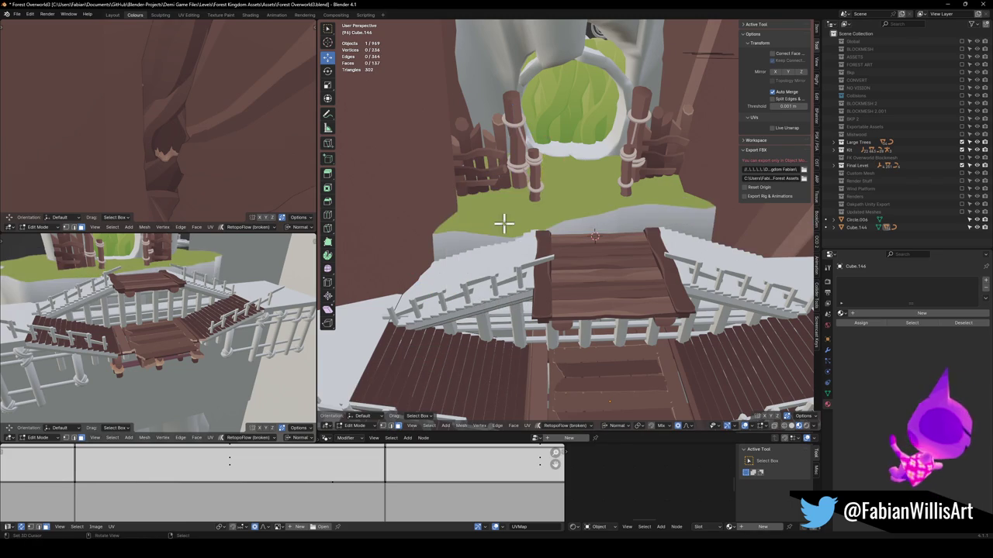
mouse_move(539, 224)
mouse_down()
mouse_move(543, 237)
mouse_move(580, 209)
mouse_move(545, 237)
mouse_move(587, 237)
mouse_move(566, 240)
mouse_move(545, 266)
mouse_move(556, 255)
mouse_move(536, 236)
mouse_move(572, 222)
mouse_move(647, 215)
mouse_move(656, 230)
mouse_move(403, 207)
mouse_move(570, 238)
mouse_up()
key(alt+q)
Move the whole grass ground object vertically to a new height.
key(Tab)
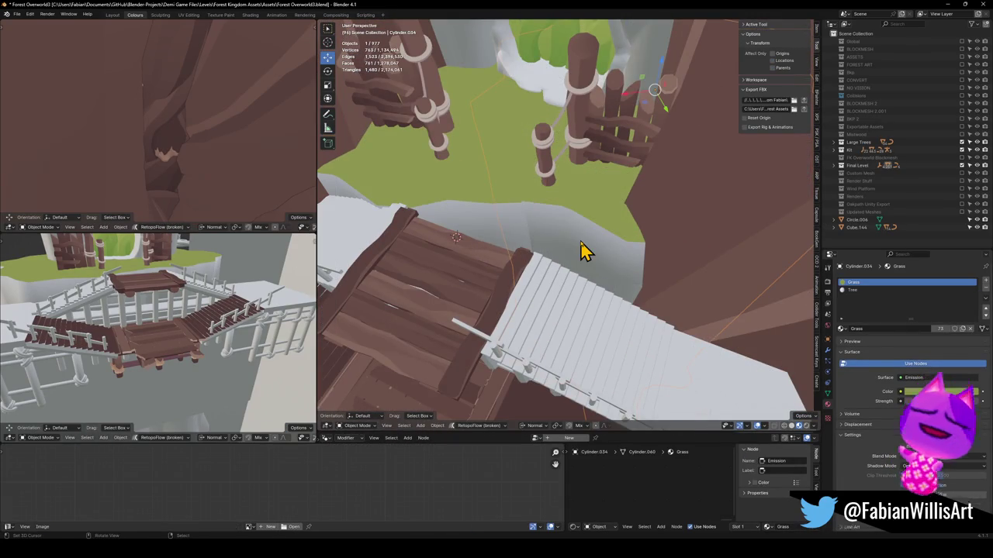
key(g)
key(shift+z)
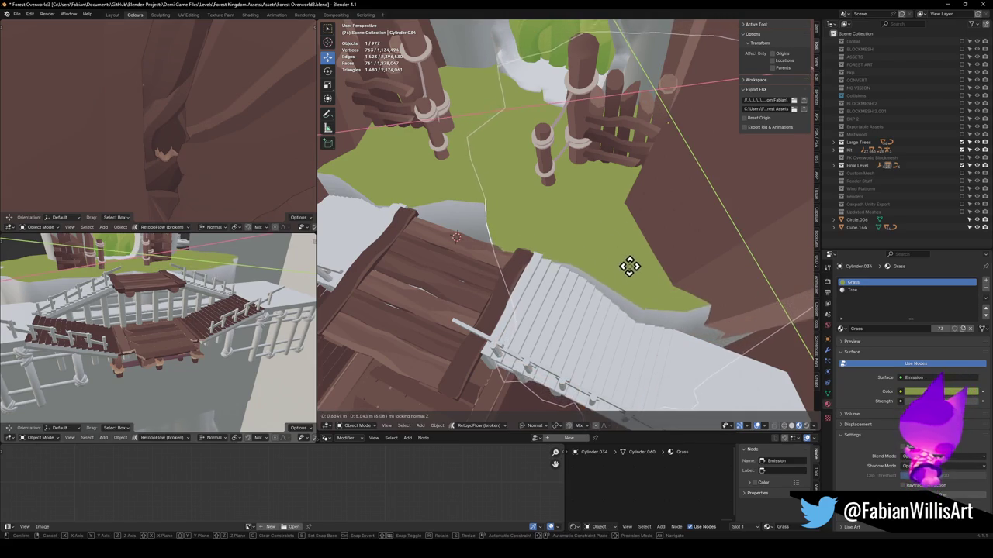
click(633, 268)
mouse_move(634, 267)
mouse_down()
mouse_move(559, 259)
mouse_move(590, 248)
mouse_move(512, 281)
mouse_move(594, 277)
mouse_move(581, 244)
mouse_move(532, 266)
mouse_up()
Shift the triangular grass face by the deck along Z with proportional falloff.
key(Tab)
click(532, 266)
key(g)
key(z)
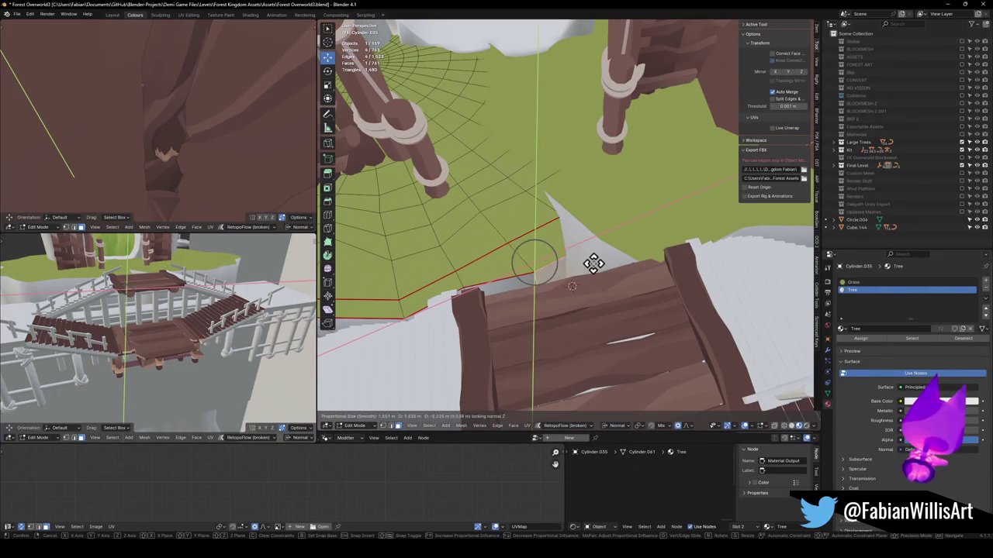
click(592, 264)
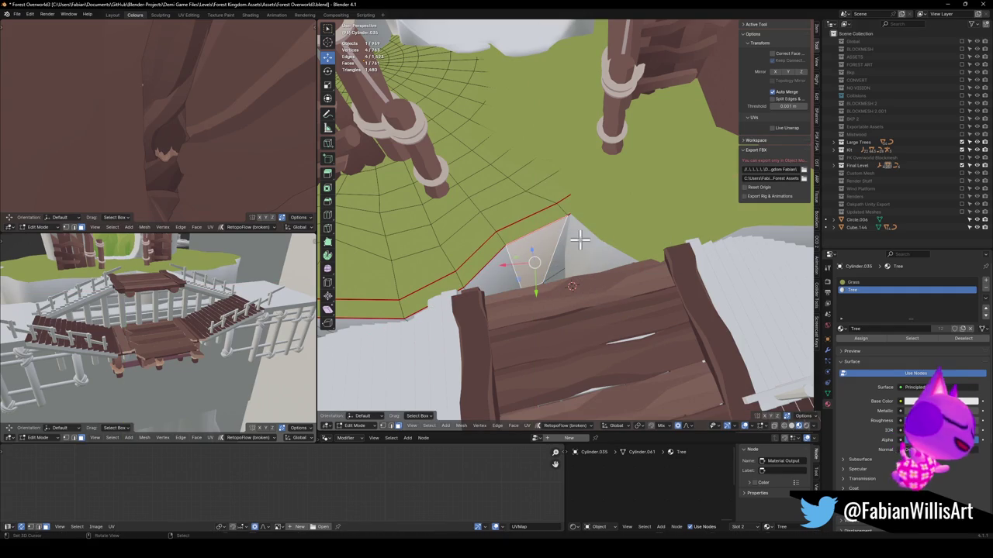
key(g)
key(z)
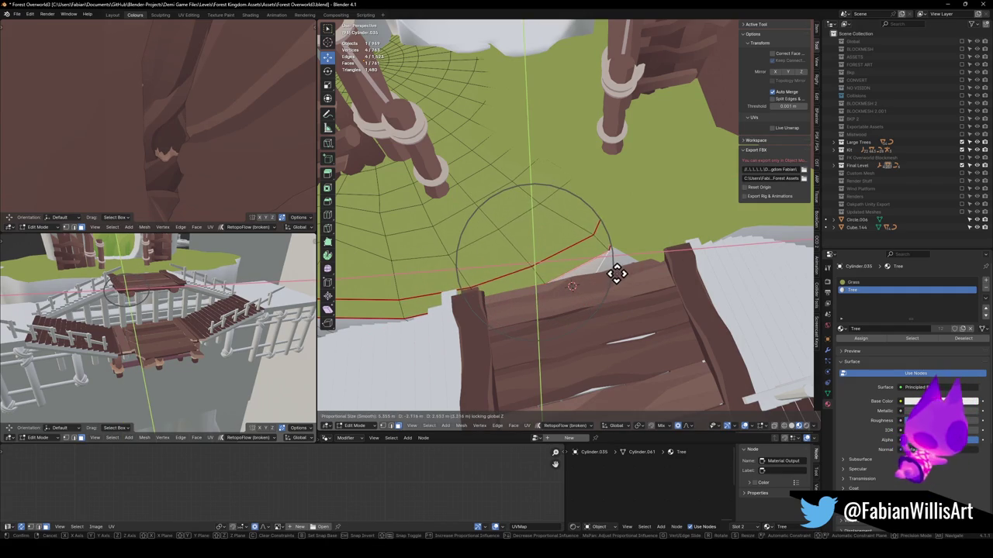
click(615, 271)
mouse_move(615, 271)
mouse_down()
mouse_move(528, 224)
mouse_move(550, 232)
mouse_move(570, 182)
mouse_move(561, 218)
mouse_move(581, 240)
mouse_up()
scroll(634, 313, up, 4)
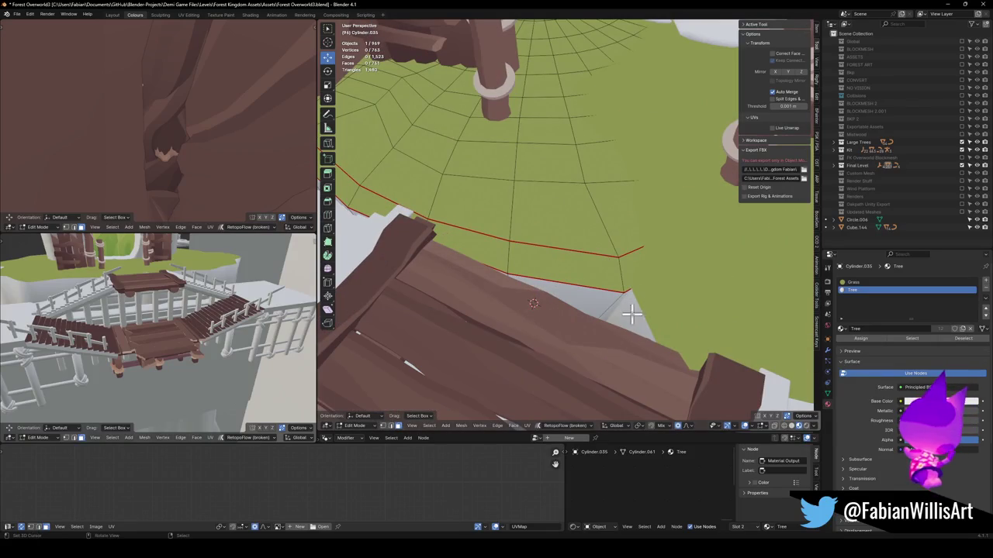
Lower the grass edge face beside the deck with a soft-falloff Z move.
click(621, 304)
key(g)
key(z)
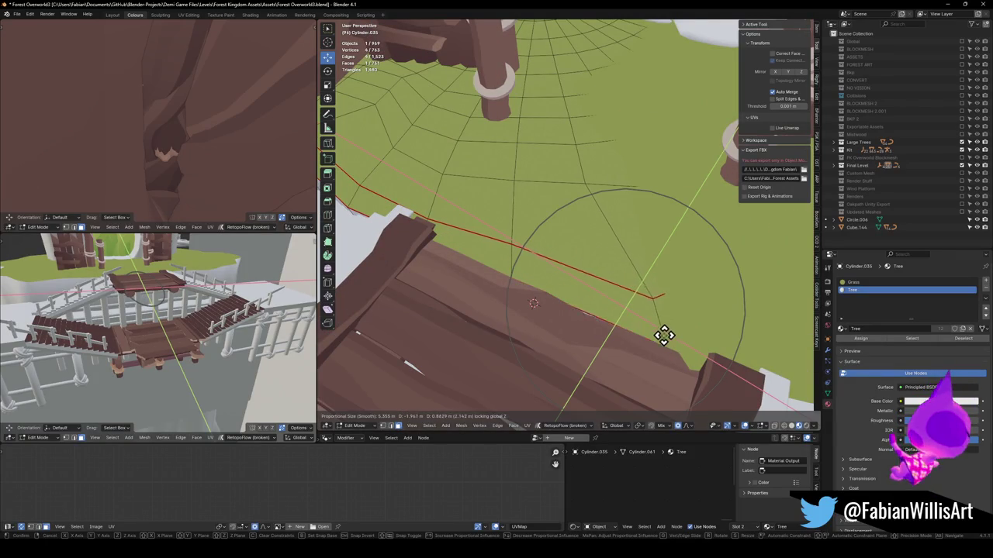
click(661, 334)
mouse_move(662, 334)
mouse_down()
mouse_move(623, 259)
mouse_move(662, 256)
mouse_move(611, 267)
mouse_move(645, 269)
mouse_move(552, 232)
mouse_move(587, 225)
mouse_move(599, 244)
mouse_move(560, 258)
mouse_move(672, 290)
mouse_move(602, 239)
mouse_move(634, 219)
mouse_move(628, 244)
mouse_move(580, 259)
mouse_up()
Move the other grass mesh's vertices vertically so they meet the stair top.
key(alt+q)
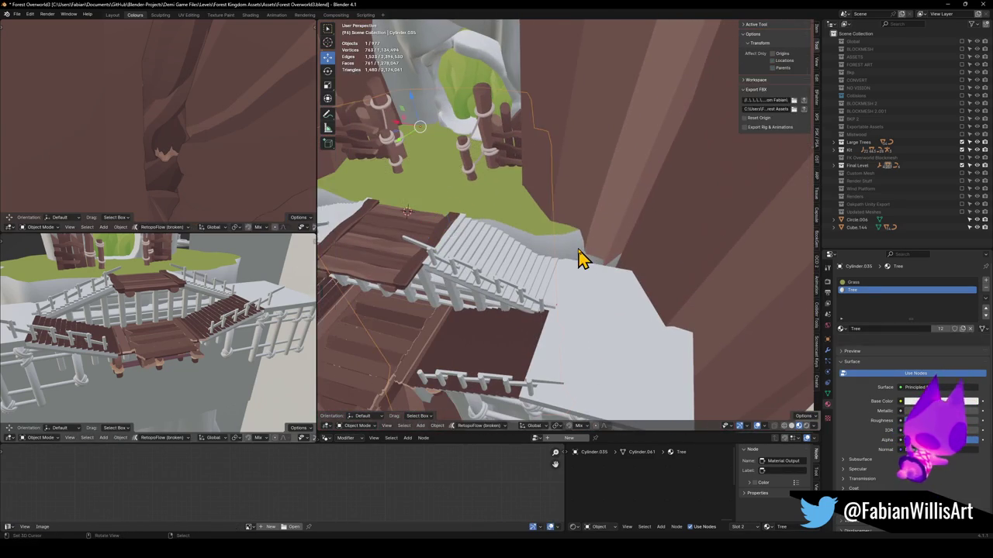
click(616, 256)
key(g)
key(shift+z)
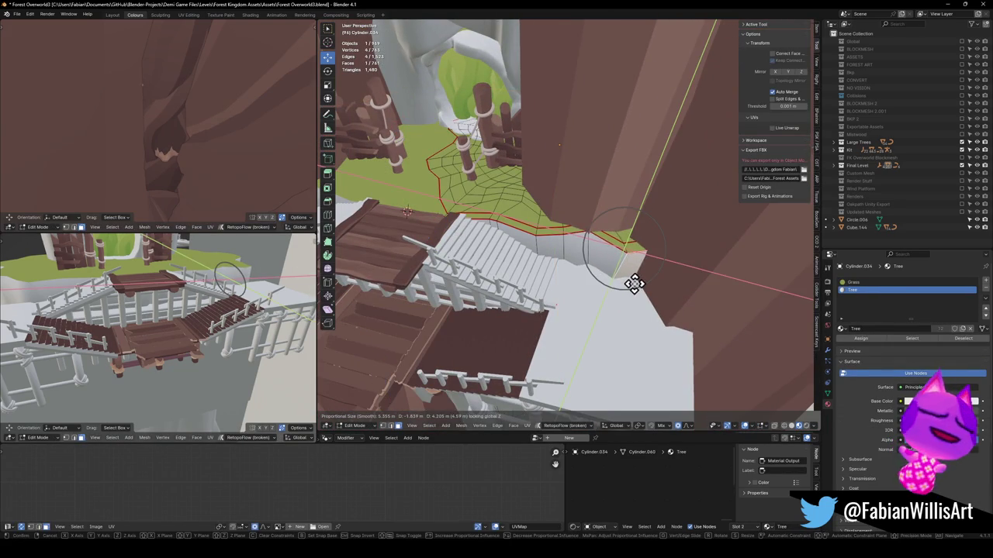
scroll(634, 284, down, 5)
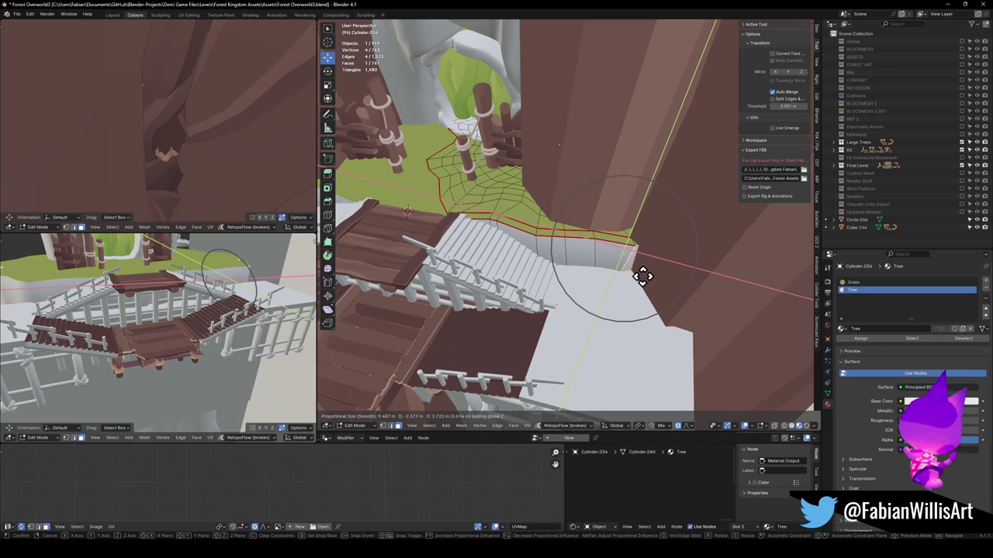
click(643, 277)
key(Tab)
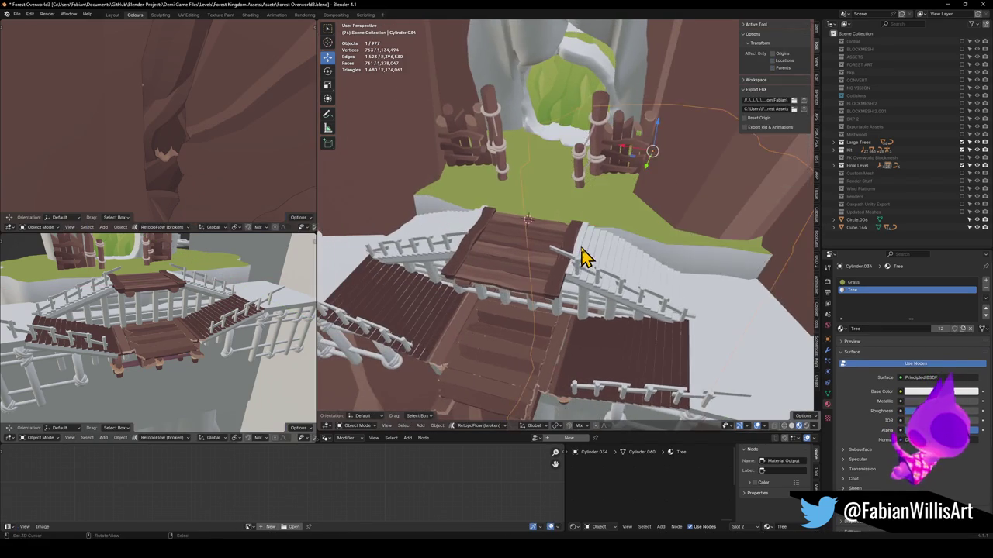
Duplicate the stairs object in place.
click(563, 250)
key(shift+d)
key(Escape)
key(shift+grave)
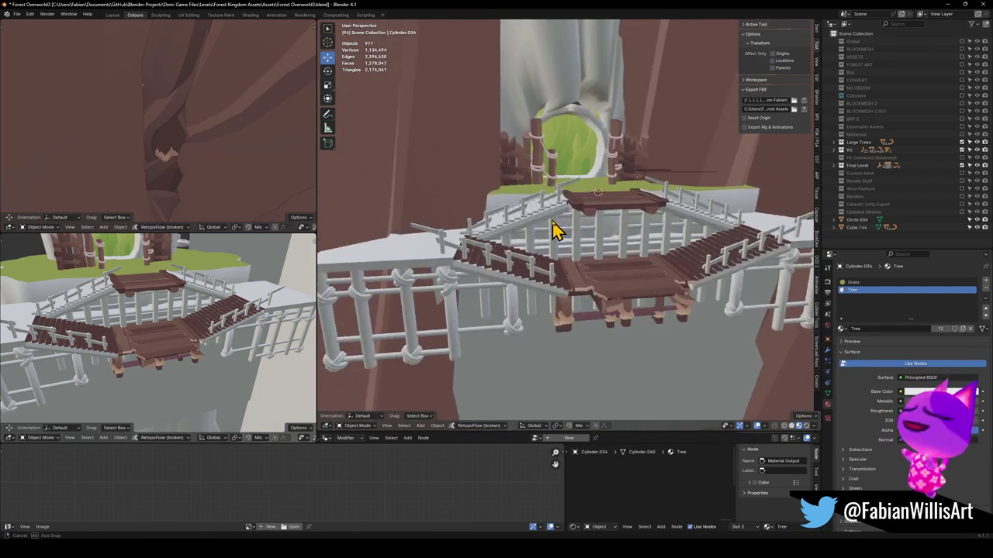
Fly the view back to the stairs and snap the stair copy to the 3D cursor.
key(w)
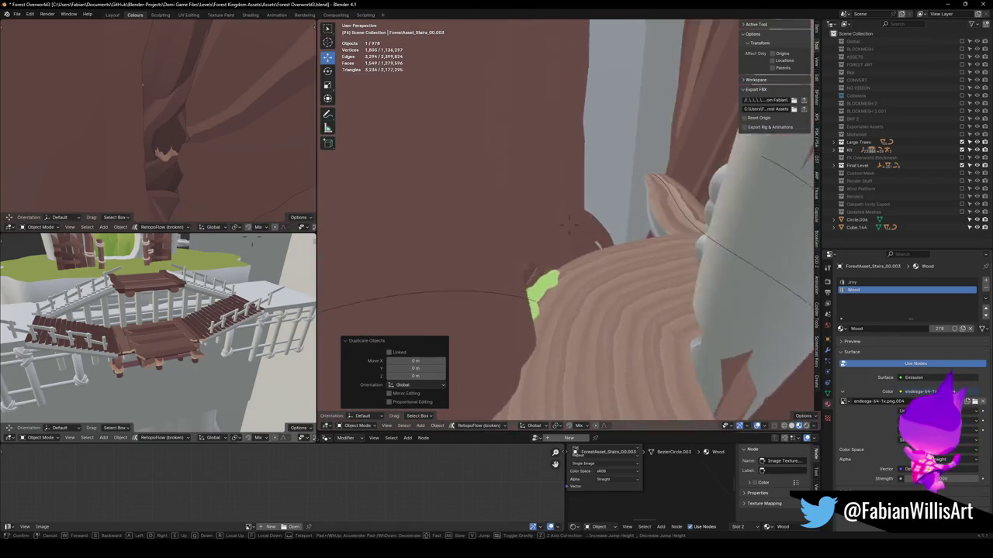
key(s)
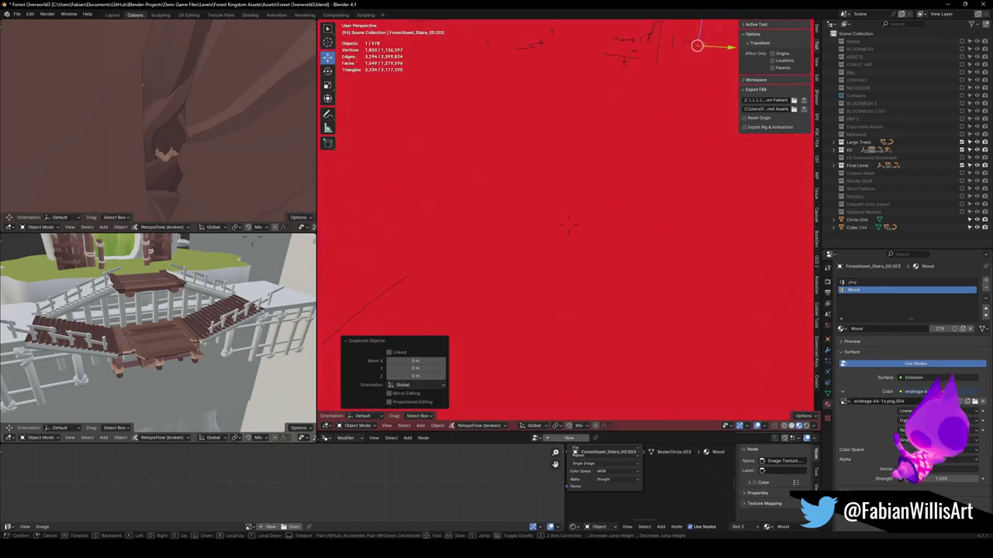
key(w)
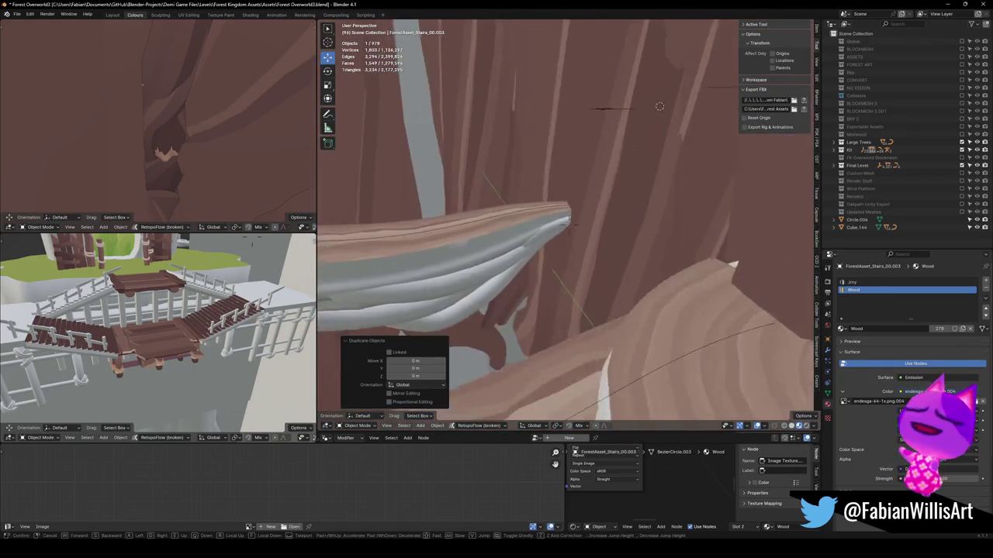
key(s)
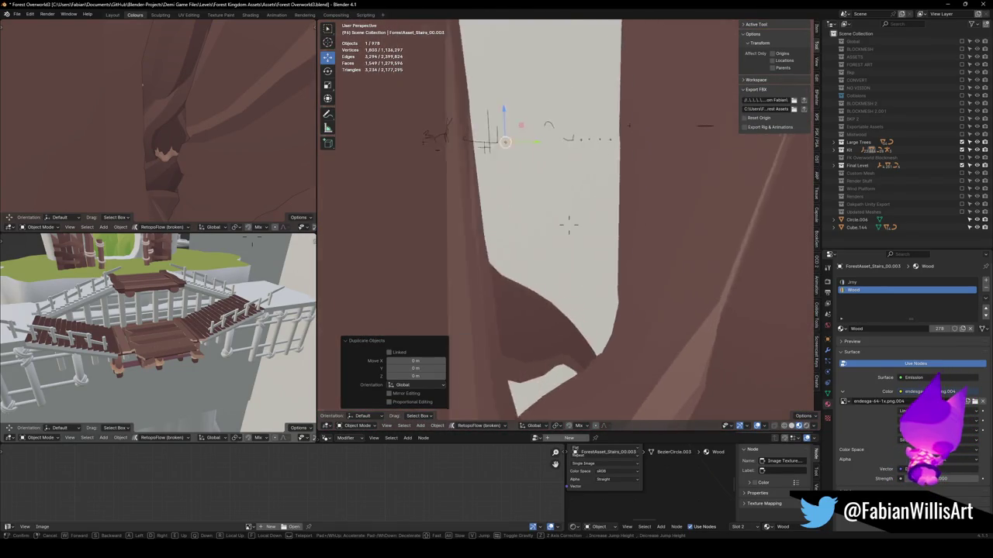
key(s)
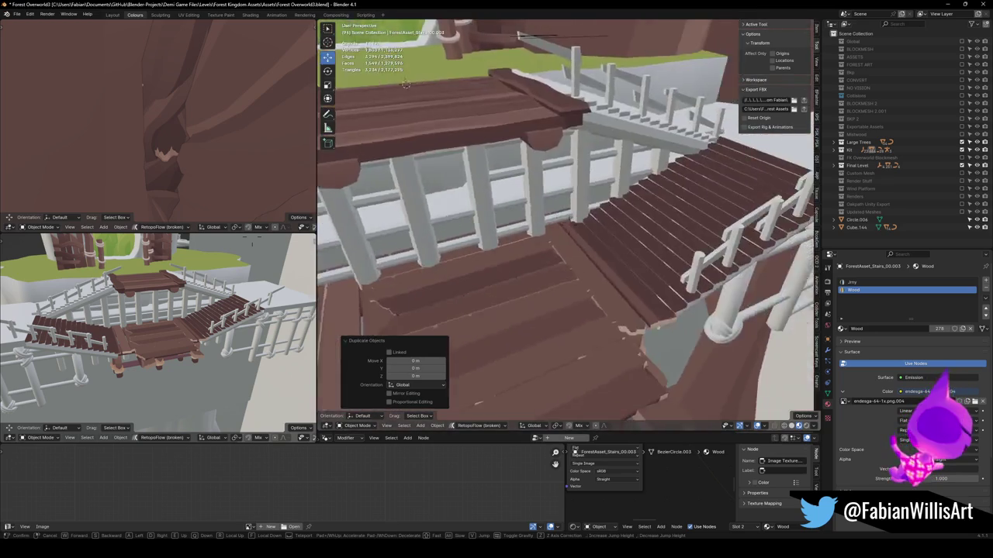
click(517, 257)
key(shift+s)
click(517, 223)
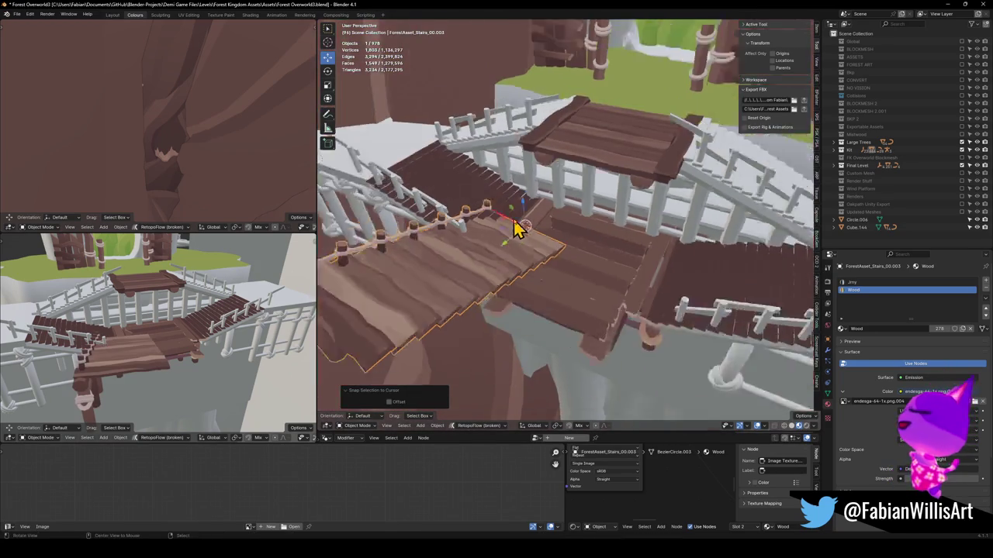
Reset the stair copy's rotation and turn it 5 degrees about Z.
drag(587, 252, 574, 262)
click(580, 238)
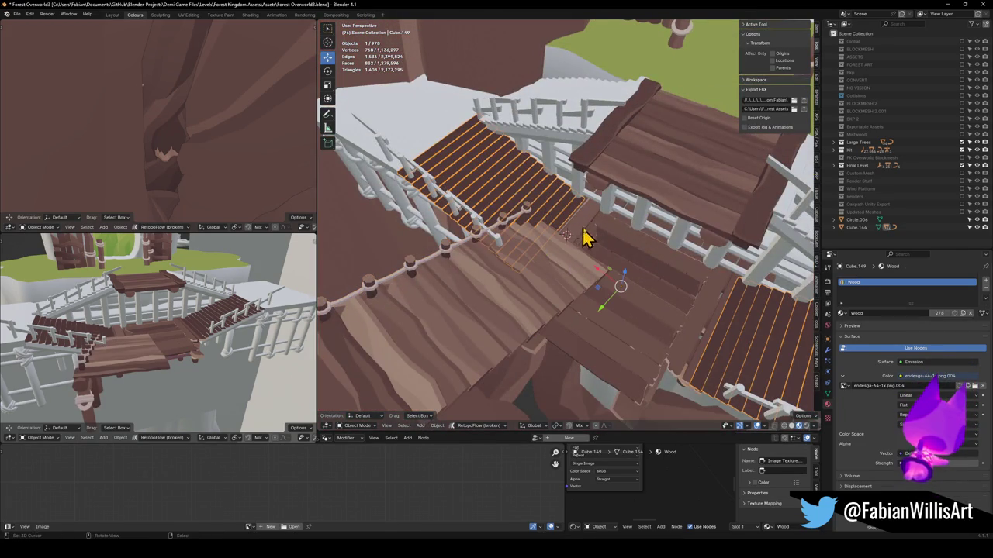
click(526, 292)
key(alt+r)
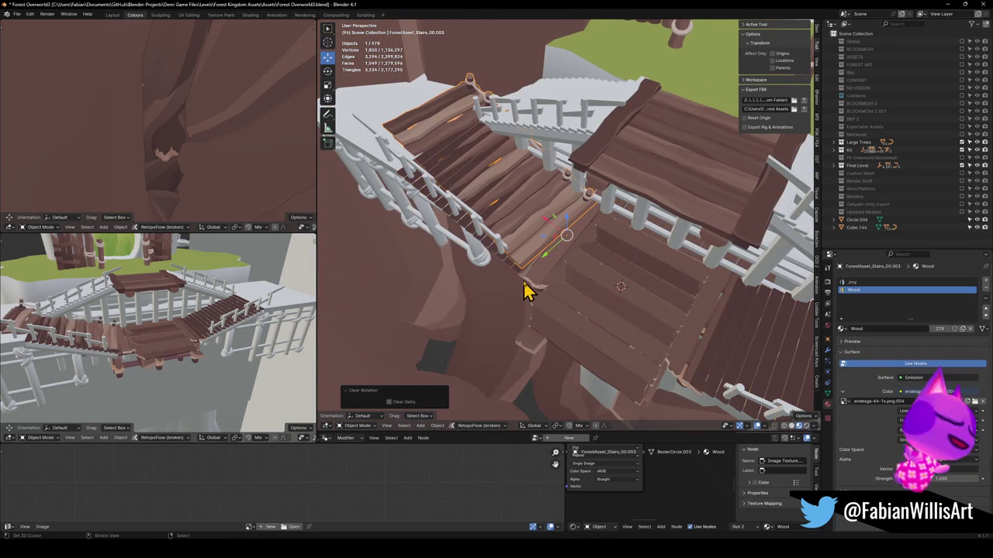
mouse_move(543, 235)
mouse_down()
mouse_move(632, 250)
mouse_move(587, 255)
mouse_move(731, 195)
mouse_up()
key(r)
key(z)
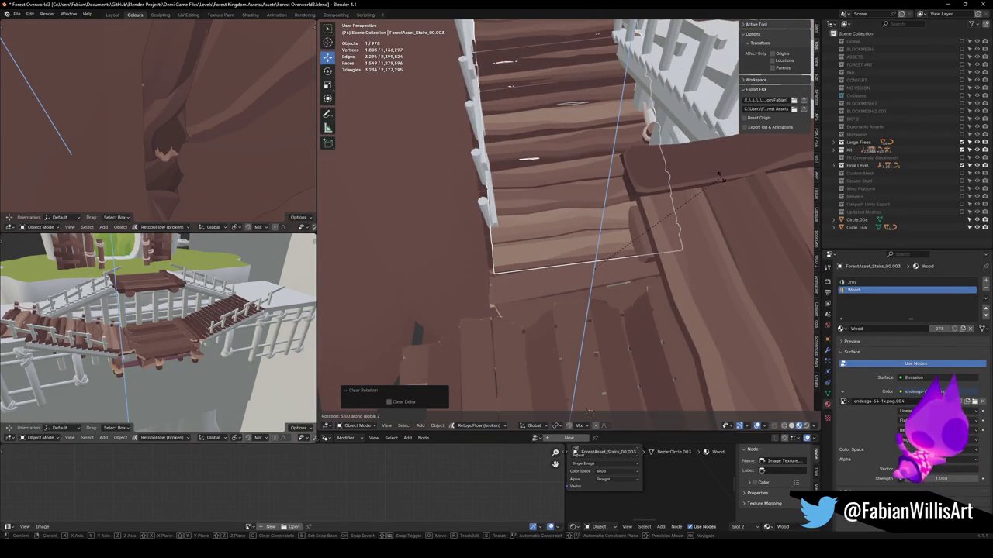
click(711, 183)
mouse_move(711, 186)
mouse_down()
mouse_move(656, 194)
mouse_move(675, 181)
mouse_move(661, 199)
mouse_up()
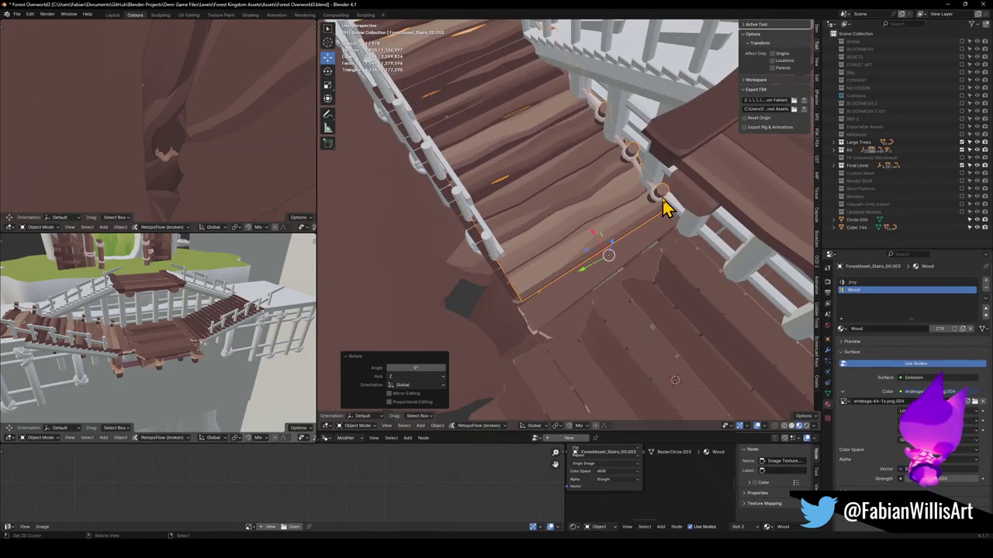
Mirror the stair copy across its local Y axis and slide it along Y into place.
key(comma)
click(667, 242)
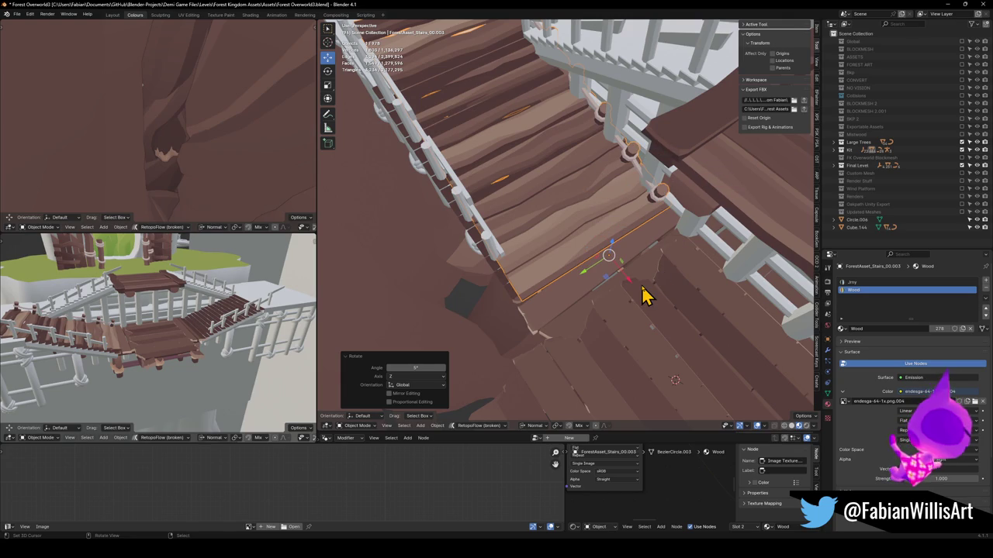
key(ctrl+m)
key(y)
key(Return)
key(g)
key(y)
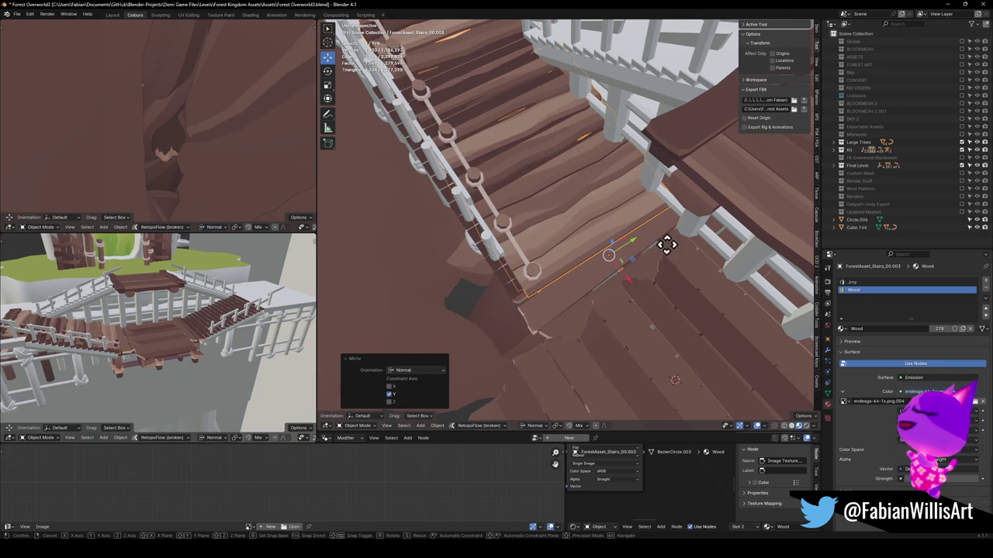
click(658, 250)
mouse_move(659, 256)
mouse_down()
mouse_move(629, 236)
mouse_move(591, 261)
mouse_move(590, 221)
mouse_up()
Scale the stair copy to about 0.79, then narrow it to 0.777 keeping its length.
key(s)
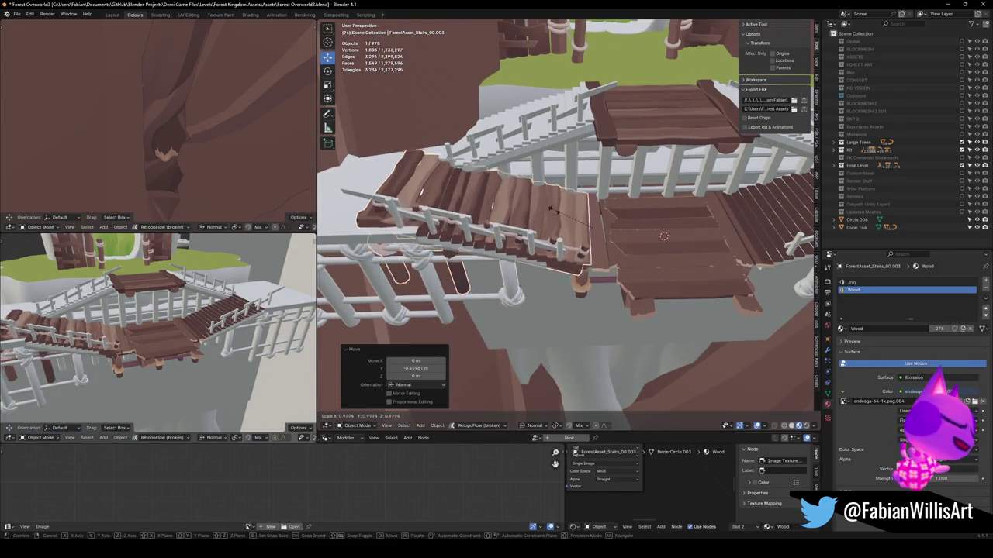
click(616, 261)
mouse_move(615, 262)
mouse_down()
mouse_move(622, 218)
mouse_move(593, 283)
mouse_move(643, 272)
mouse_move(647, 256)
mouse_up()
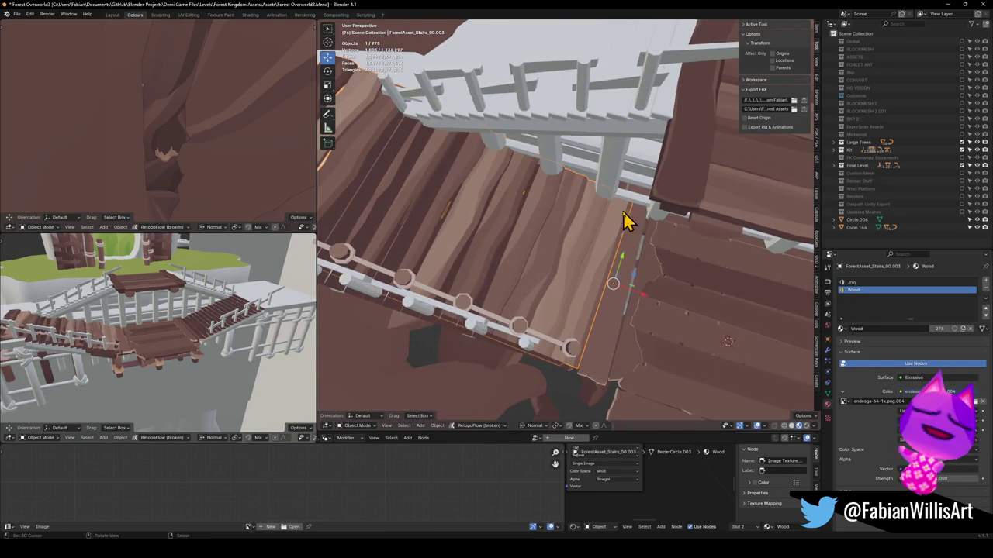
drag(632, 223, 613, 217)
key(s)
key(shift+y)
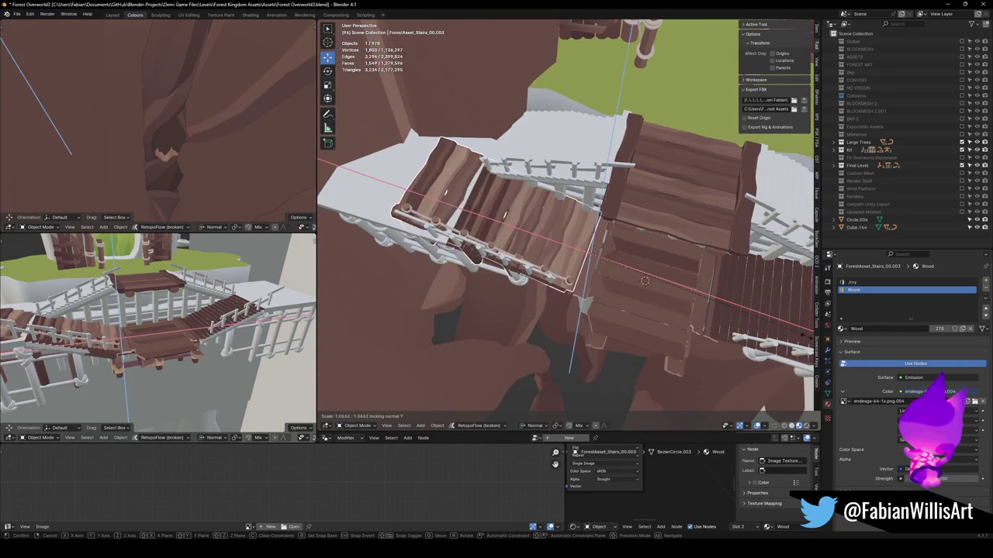
click(475, 241)
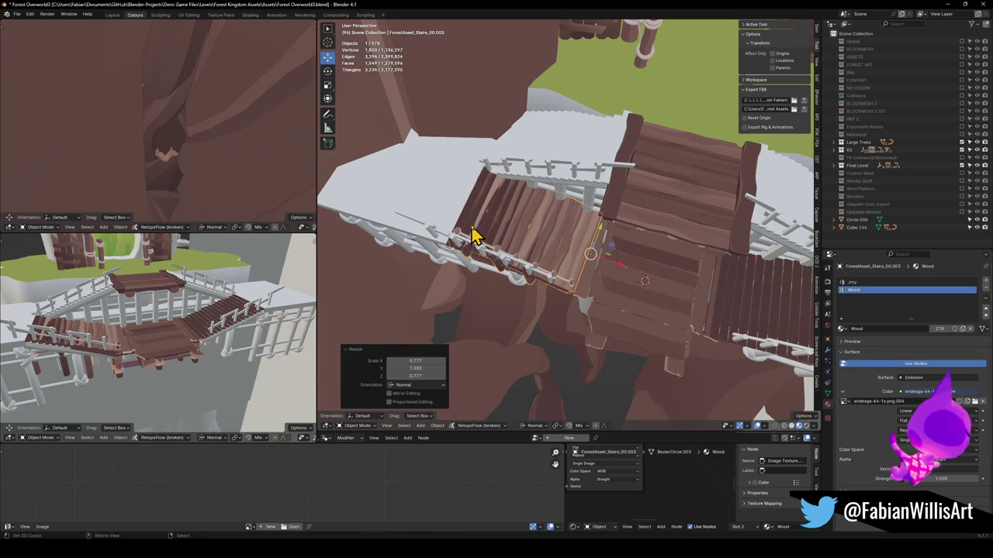
Rotate the stair copy about 2 degrees around its vertical axis.
click(473, 216)
drag(523, 240, 508, 213)
click(593, 210)
drag(593, 210, 630, 224)
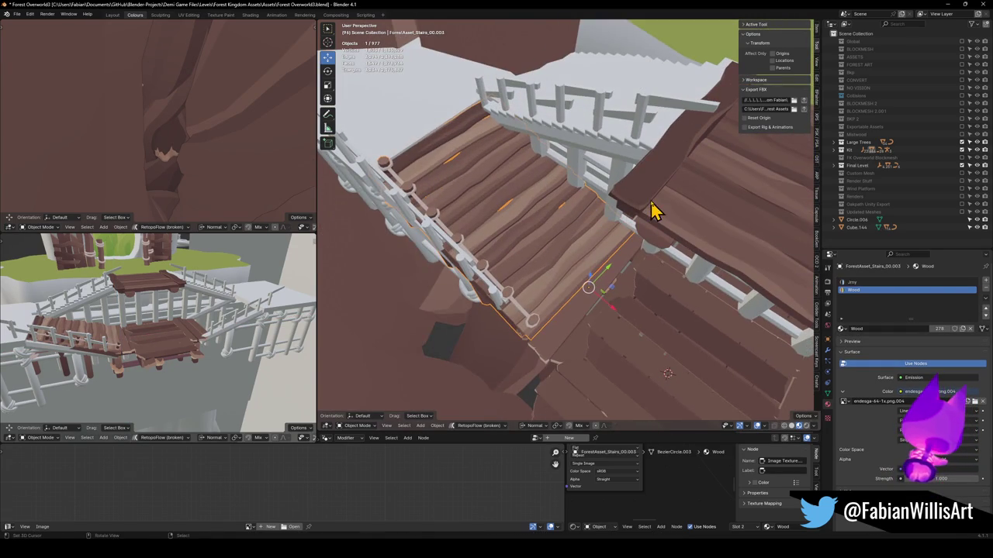
key(r)
key(z)
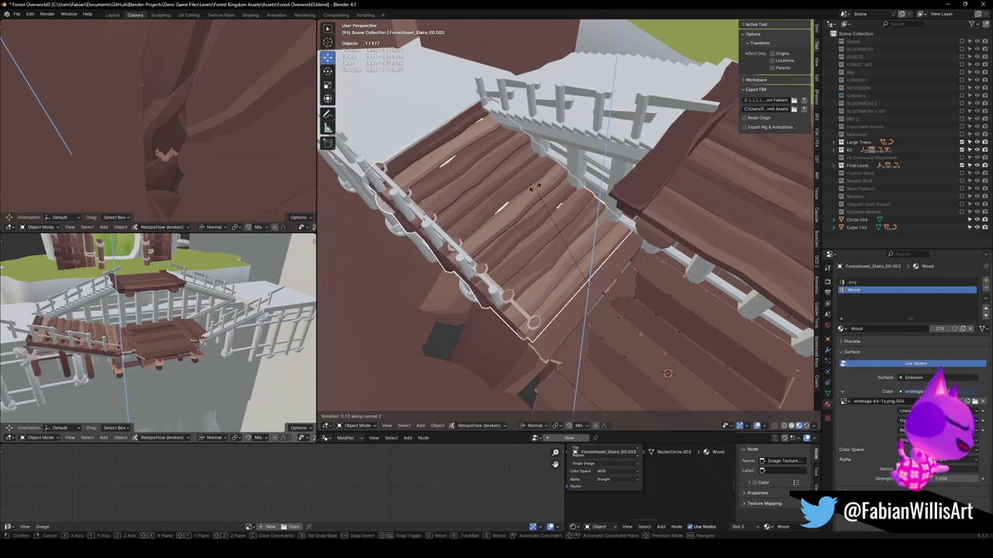
click(535, 195)
mouse_move(536, 196)
mouse_down()
mouse_move(499, 188)
mouse_move(526, 178)
mouse_up()
Scale the stair planks along Z to adjust their thickness.
scroll(392, 277, up, 5)
mouse_move(392, 277)
mouse_down()
mouse_move(560, 266)
mouse_move(517, 244)
mouse_move(500, 248)
mouse_move(524, 273)
mouse_up()
key(s)
key(z)
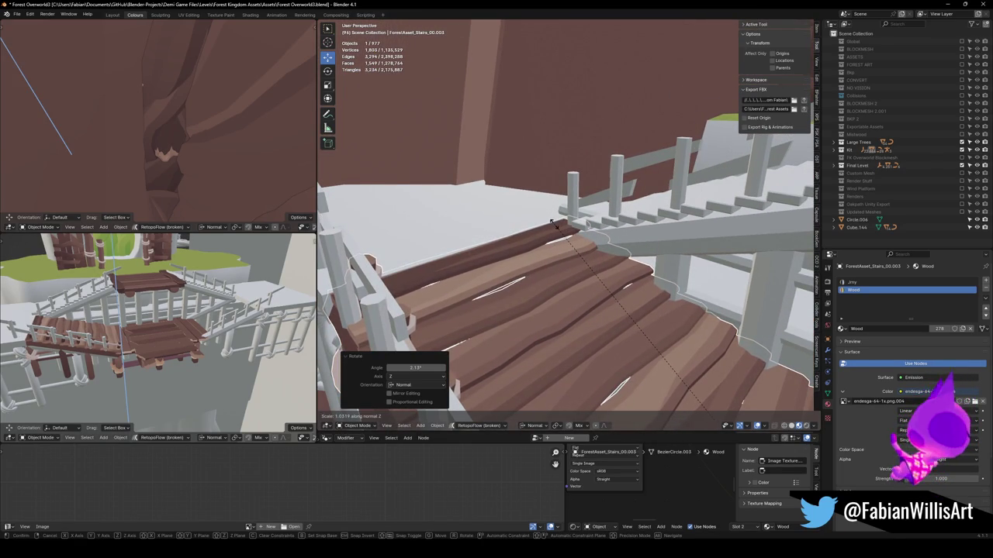
click(553, 223)
mouse_move(554, 233)
mouse_down()
mouse_move(516, 260)
mouse_move(557, 266)
mouse_move(582, 256)
mouse_move(565, 274)
mouse_up()
key(Tab)
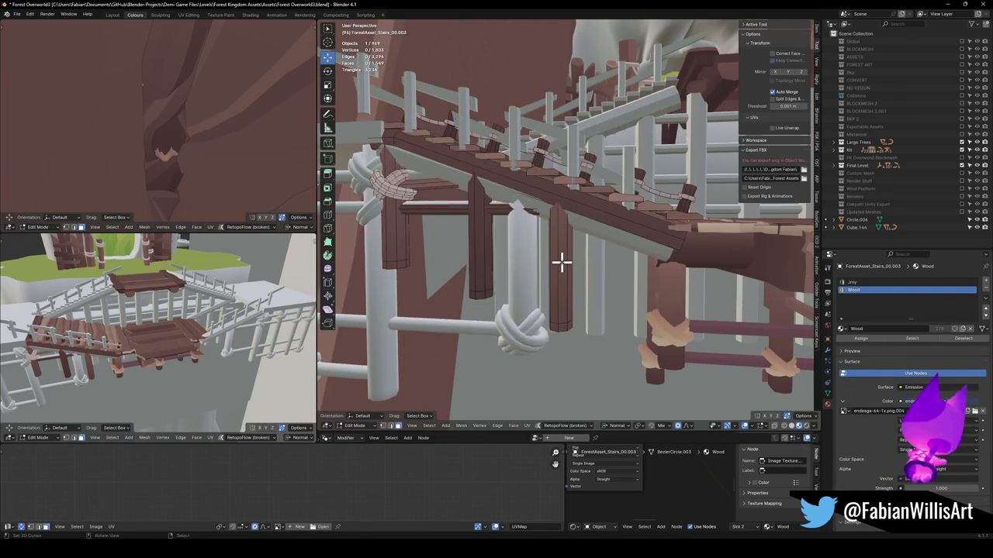
Select the left and right support posts under the stairs and delete them.
key(l)
key(l)
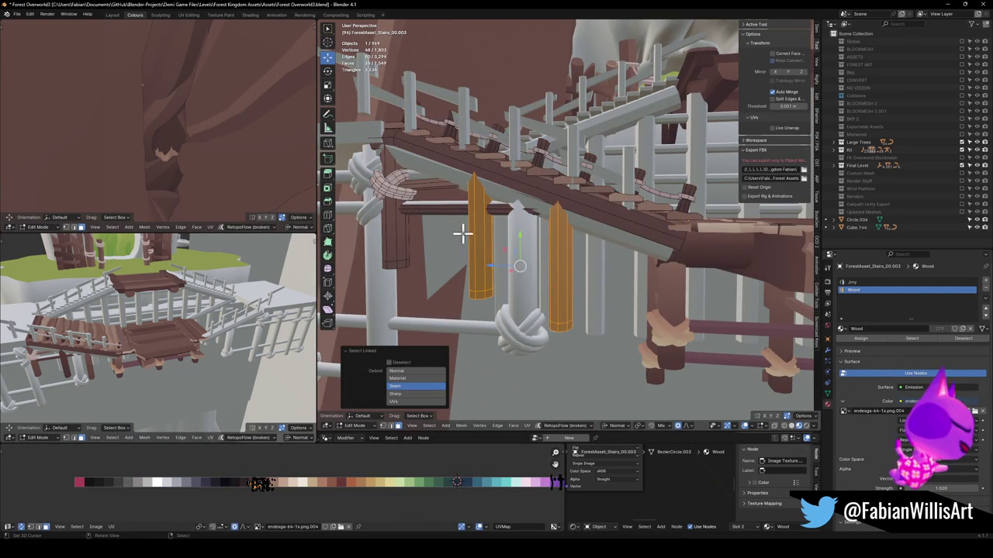
key(l)
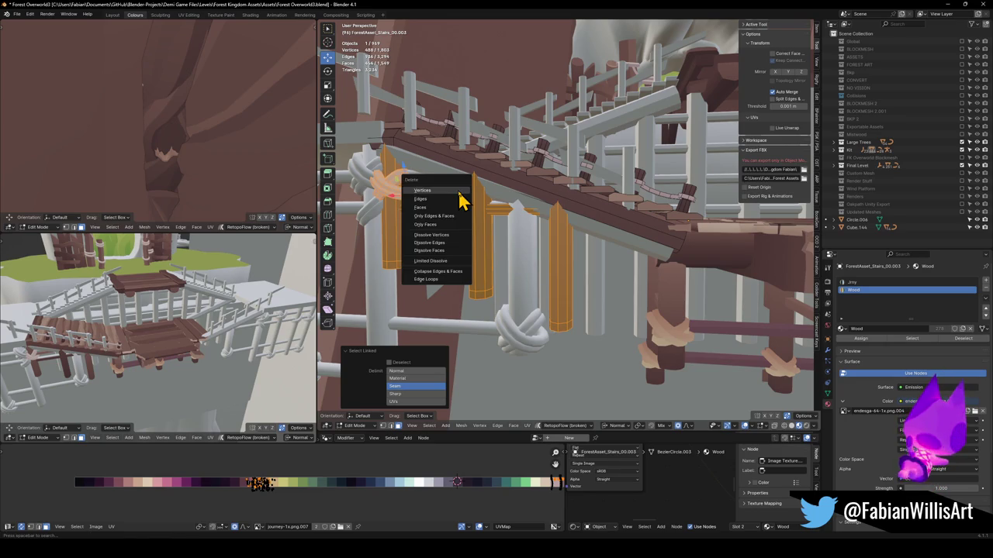
click(462, 200)
key(Tab)
Select only the side stair section.
mouse_move(548, 238)
mouse_down()
mouse_move(636, 259)
mouse_move(627, 271)
mouse_move(597, 271)
mouse_move(585, 292)
mouse_move(589, 261)
mouse_move(642, 267)
mouse_move(533, 281)
mouse_up()
scroll(597, 272, up, 3)
key(a)
key(alt+a)
scroll(533, 286, up, 3)
click(556, 263)
Set the stairs' origin to the 3D cursor, apply rotation and scale, and try a Mirror modifier, then undo it.
key(q)
key(q)
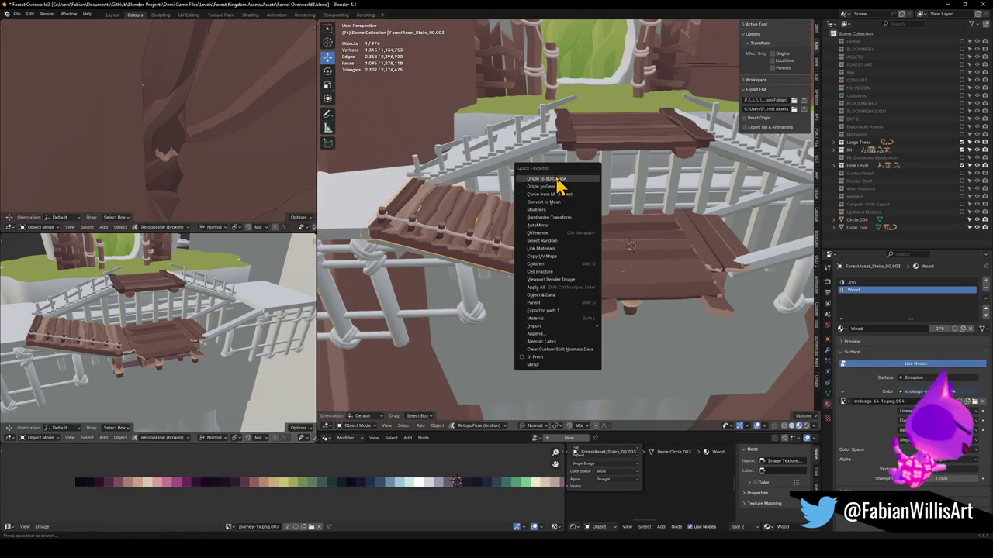
click(557, 179)
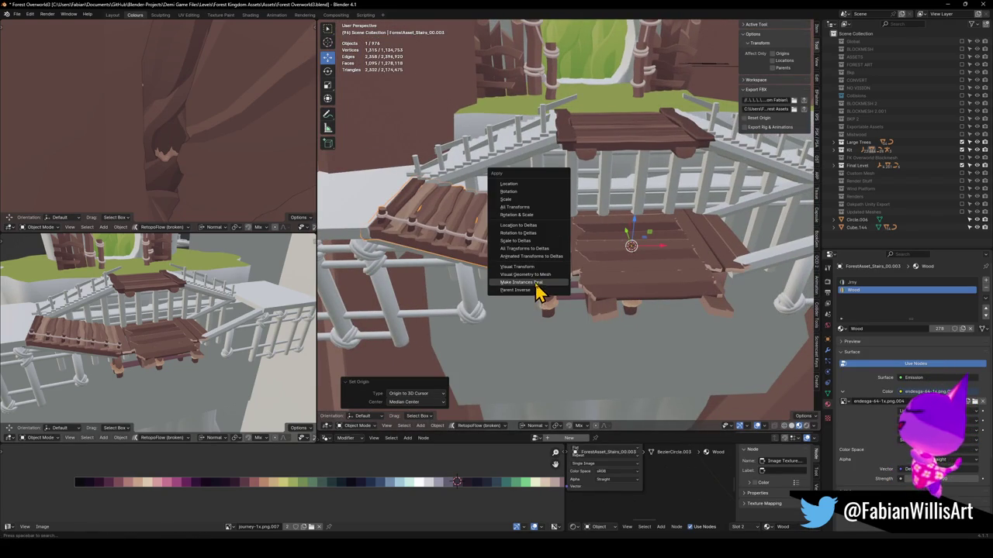
click(526, 217)
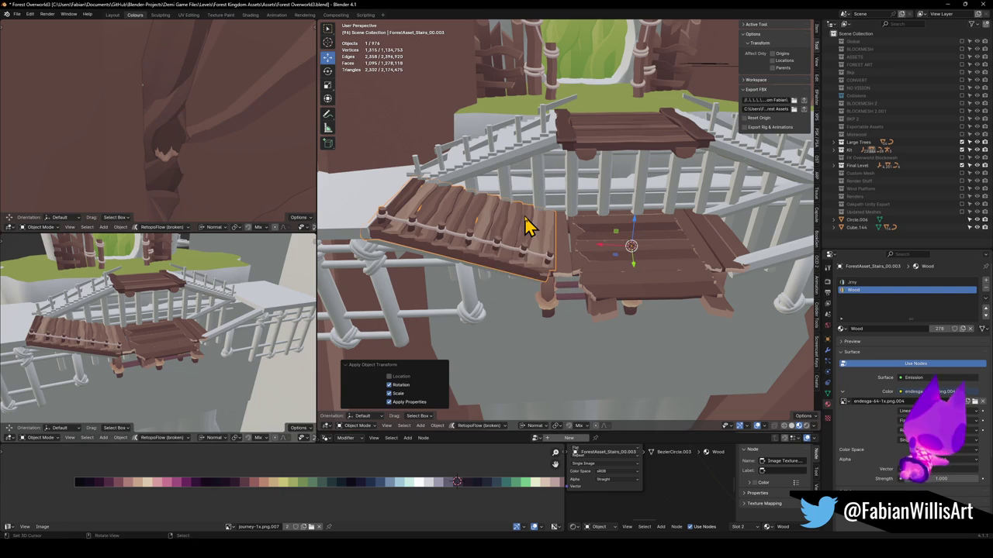
key(q)
click(496, 403)
mouse_move(564, 305)
mouse_down()
mouse_move(502, 315)
mouse_move(554, 313)
mouse_move(572, 280)
mouse_move(581, 281)
mouse_move(523, 314)
mouse_move(551, 284)
mouse_up()
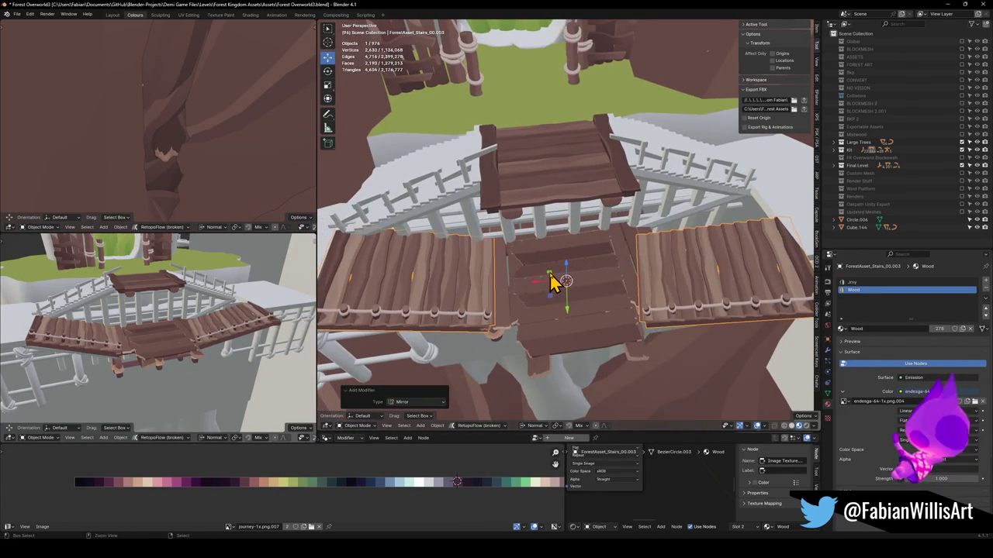
key(ctrl+z)
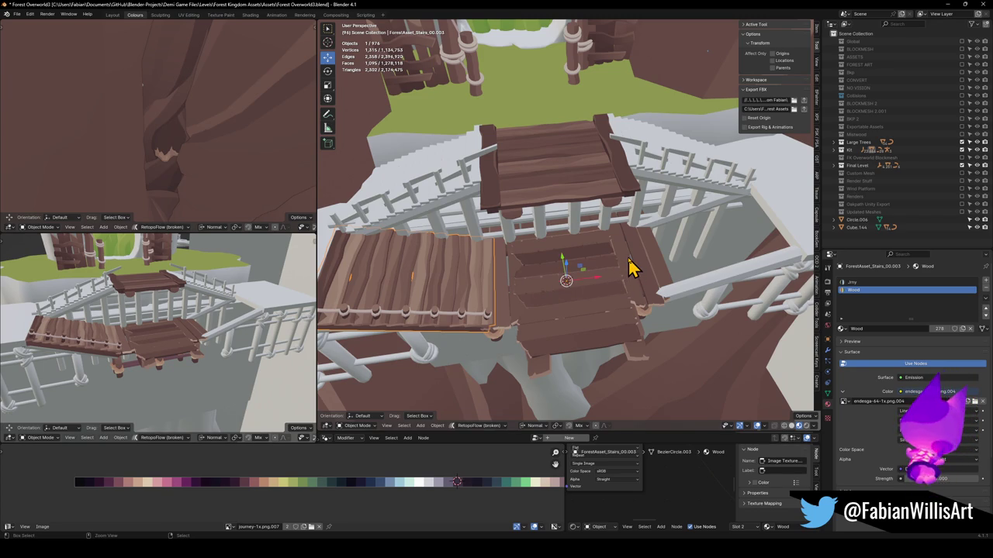
Reset the origin to the 3D cursor and mirror the stairs across the central platform.
key(q)
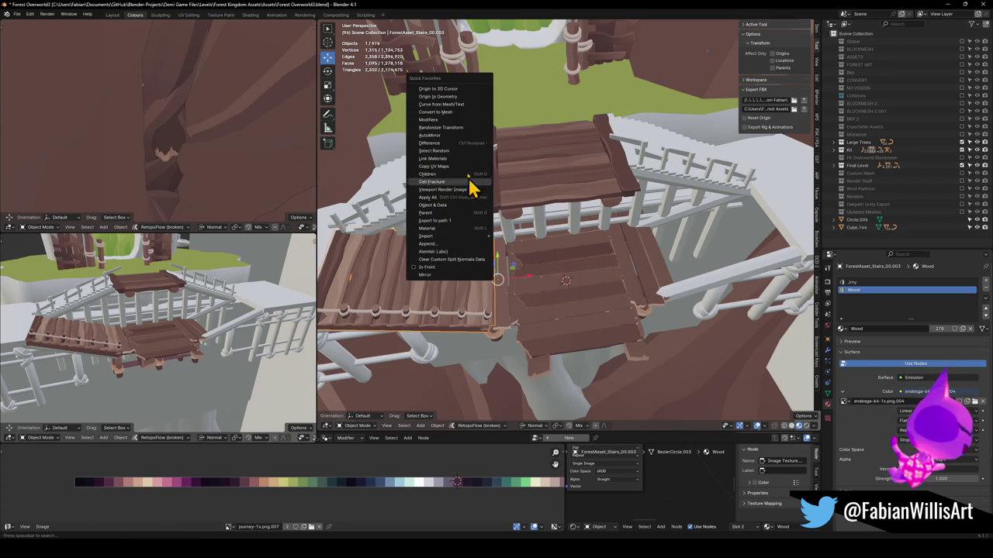
click(457, 91)
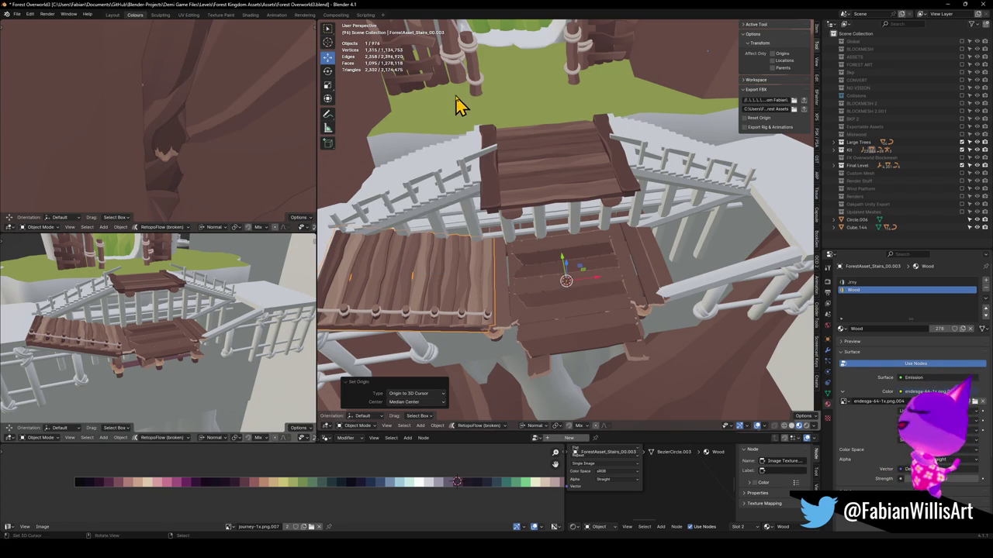
key(q)
click(481, 386)
mouse_move(483, 377)
mouse_down()
mouse_move(551, 284)
mouse_move(610, 276)
mouse_move(445, 275)
mouse_move(594, 260)
mouse_move(594, 229)
mouse_move(543, 247)
mouse_up()
key(Tab)
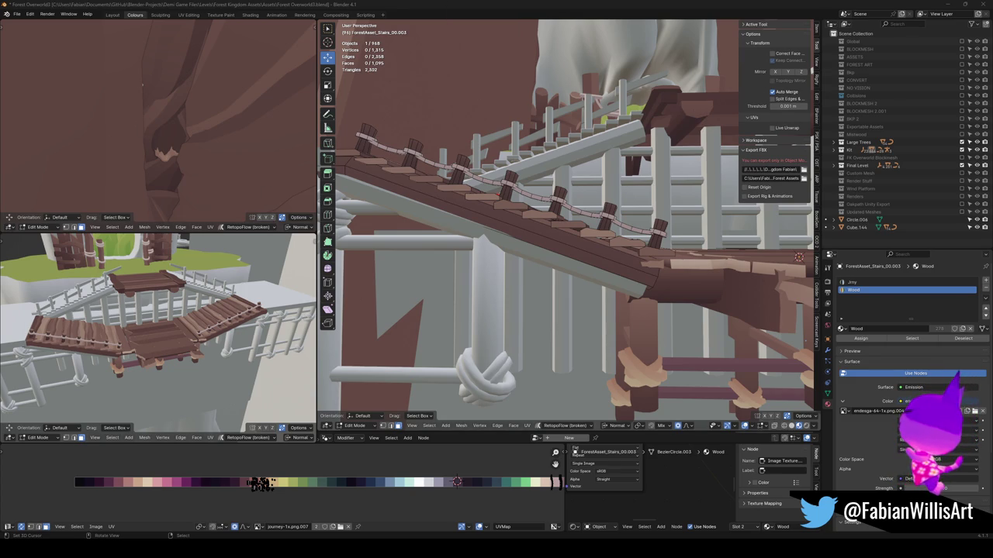
Keep only the planks, deleting the rope railing and posts, leaving 531 vertices.
mouse_move(573, 259)
mouse_down()
mouse_move(561, 277)
mouse_move(470, 297)
mouse_move(455, 282)
mouse_move(520, 250)
mouse_move(505, 245)
mouse_move(460, 265)
mouse_up()
scroll(520, 256, up, 2)
key(a)
key(alt+a)
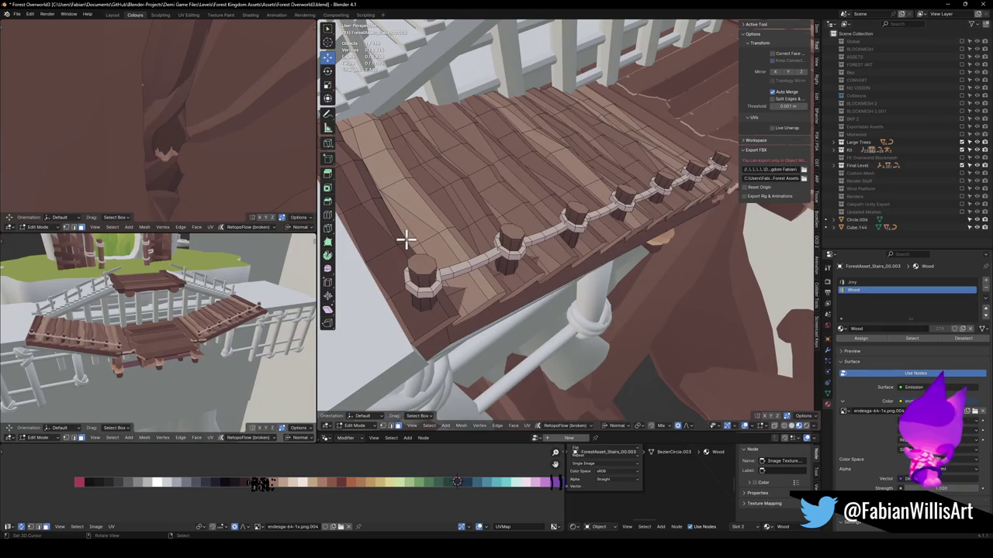
key(l)
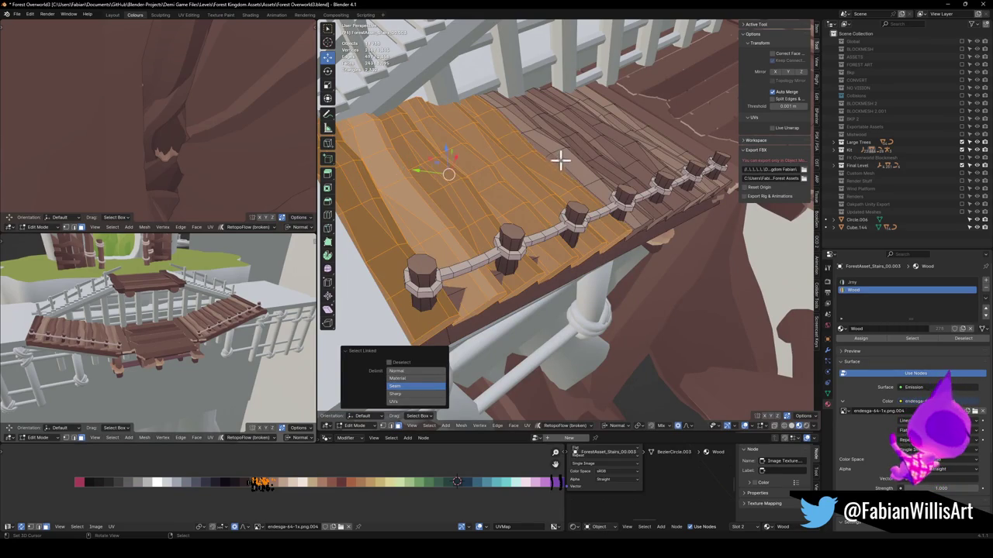
key(l)
key(l)
mouse_move(659, 121)
mouse_down()
mouse_move(589, 170)
mouse_move(543, 228)
mouse_move(592, 246)
mouse_move(620, 274)
mouse_move(554, 280)
mouse_move(557, 229)
mouse_move(443, 202)
mouse_move(548, 226)
mouse_move(538, 261)
mouse_move(521, 251)
mouse_move(527, 259)
mouse_move(583, 276)
mouse_move(672, 279)
mouse_move(545, 284)
mouse_up()
key(ctrl+i)
key(x)
click(548, 230)
key(Tab)
key(alt+a)
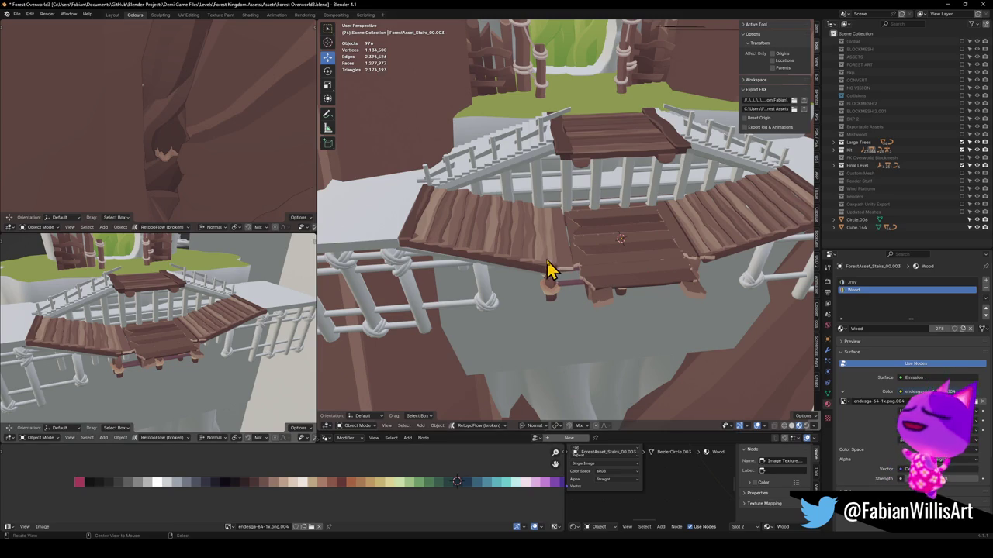
mouse_move(433, 234)
mouse_down()
mouse_move(567, 262)
mouse_move(609, 251)
mouse_move(566, 277)
mouse_move(536, 275)
mouse_move(527, 255)
mouse_move(569, 250)
mouse_move(586, 297)
mouse_move(583, 288)
mouse_move(558, 317)
mouse_move(649, 302)
mouse_move(608, 324)
mouse_move(598, 256)
mouse_move(581, 268)
mouse_up()
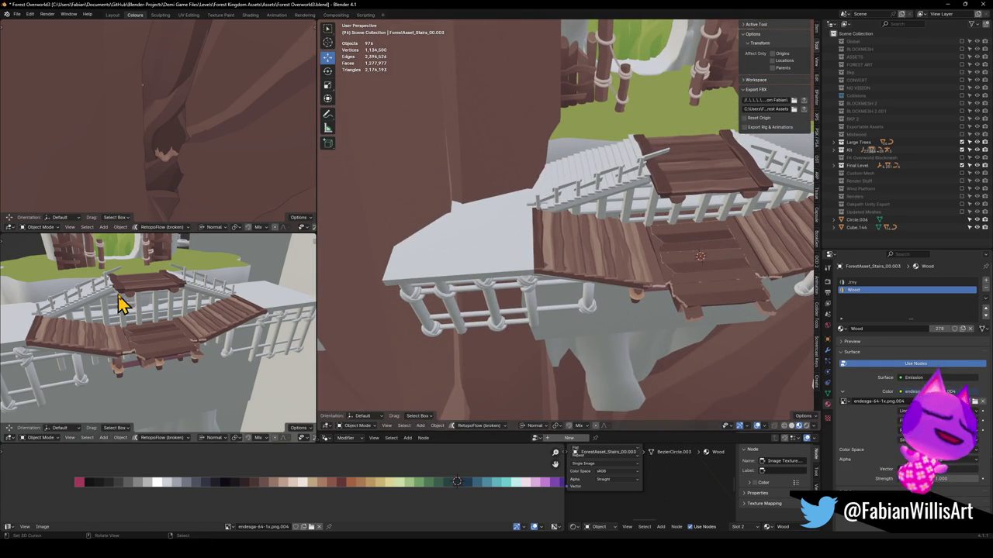
key(shift+grave)
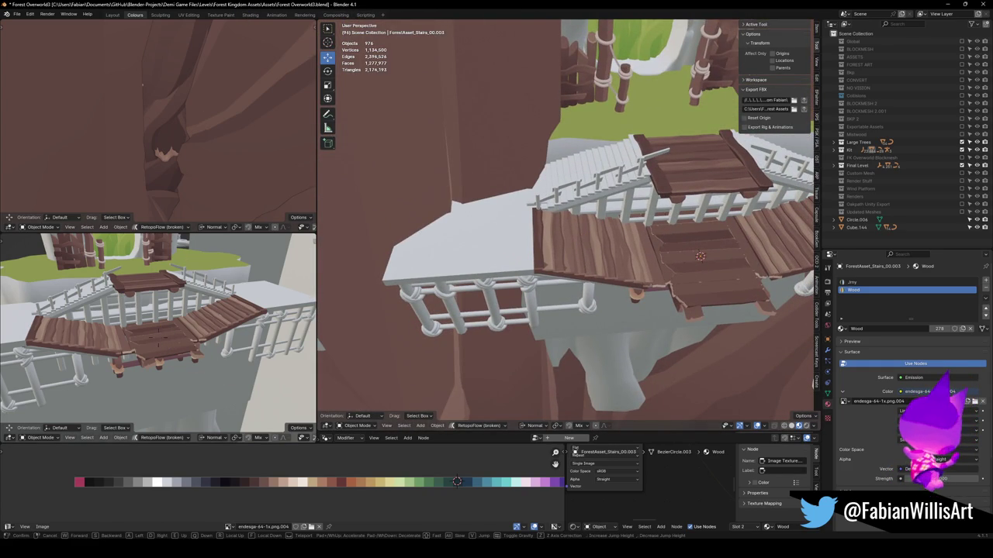
key(w)
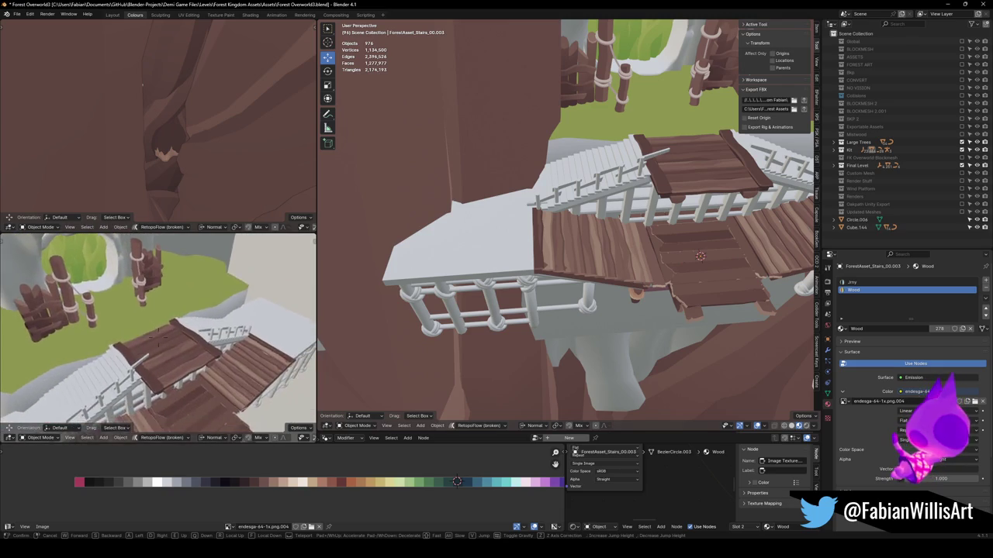
key(w)
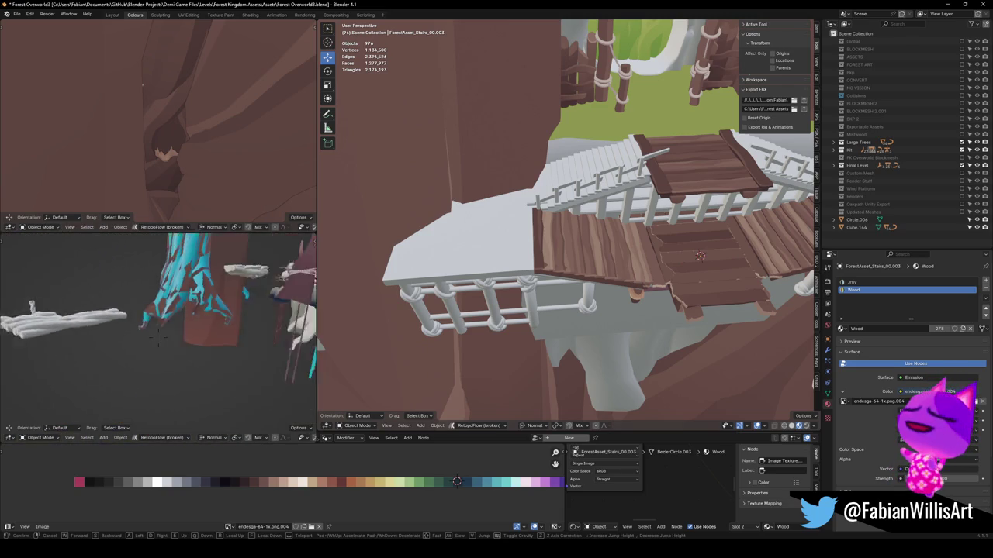
key(w)
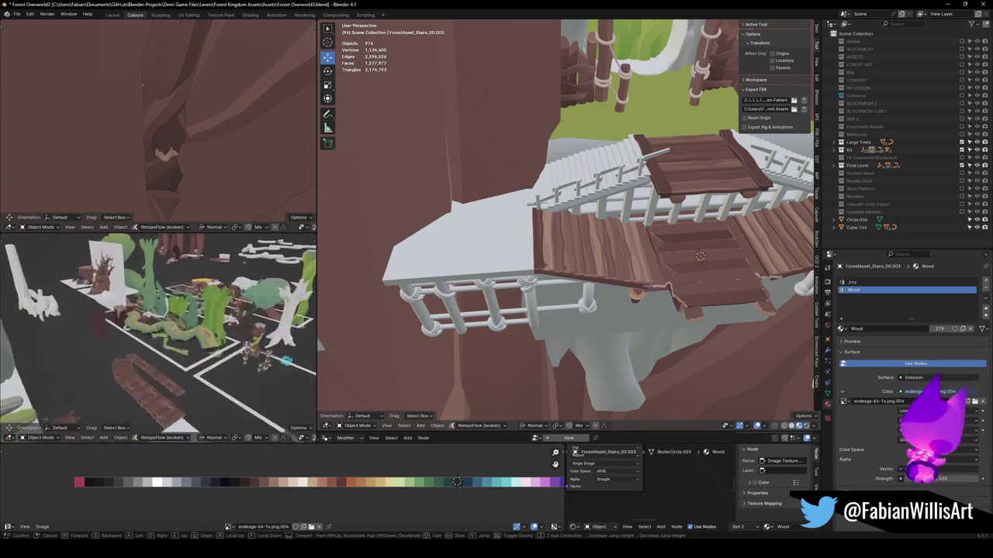
key(w)
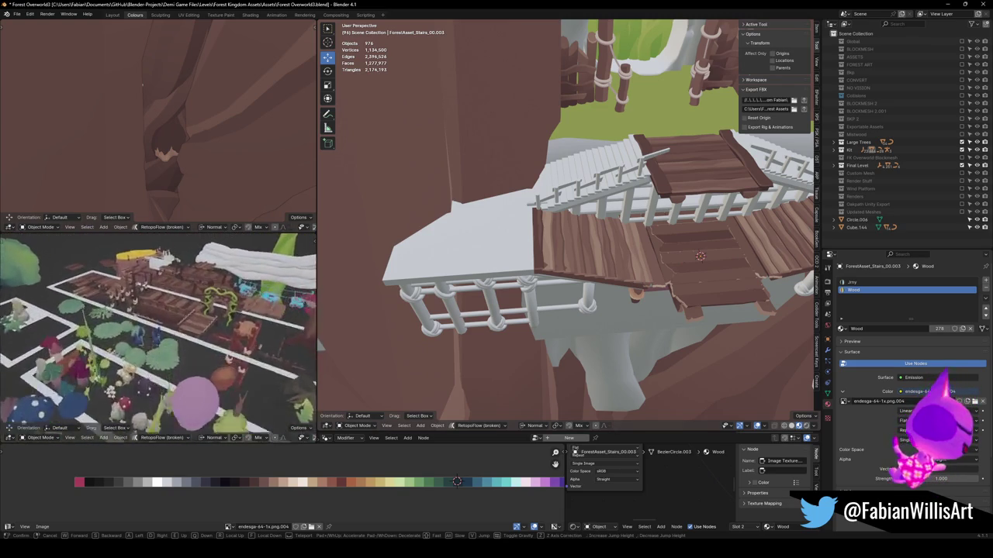
key(w)
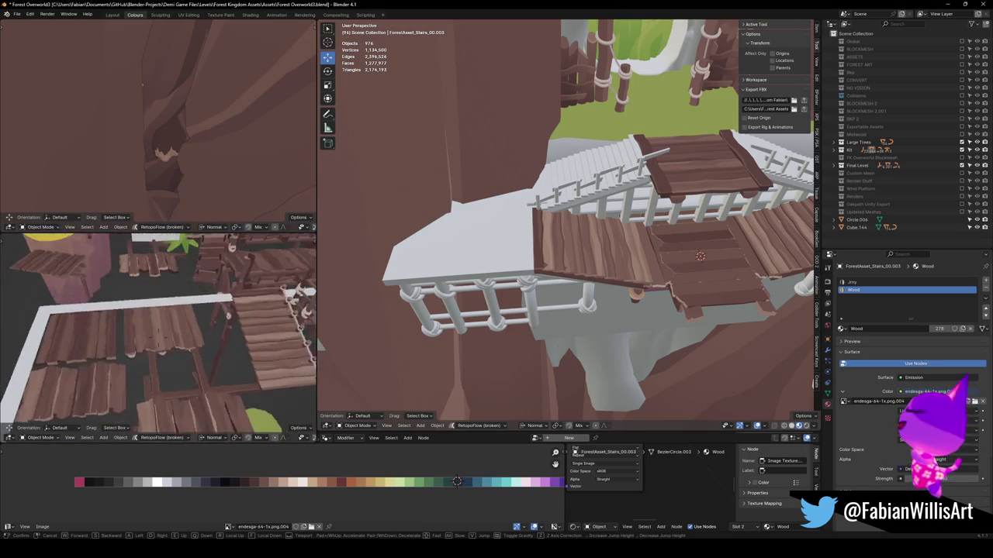
key(w)
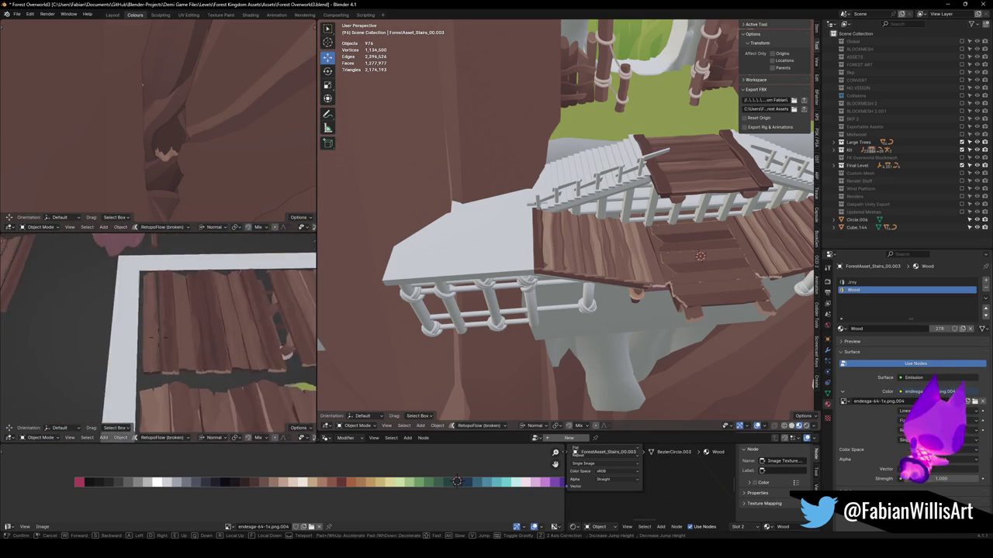
key(w)
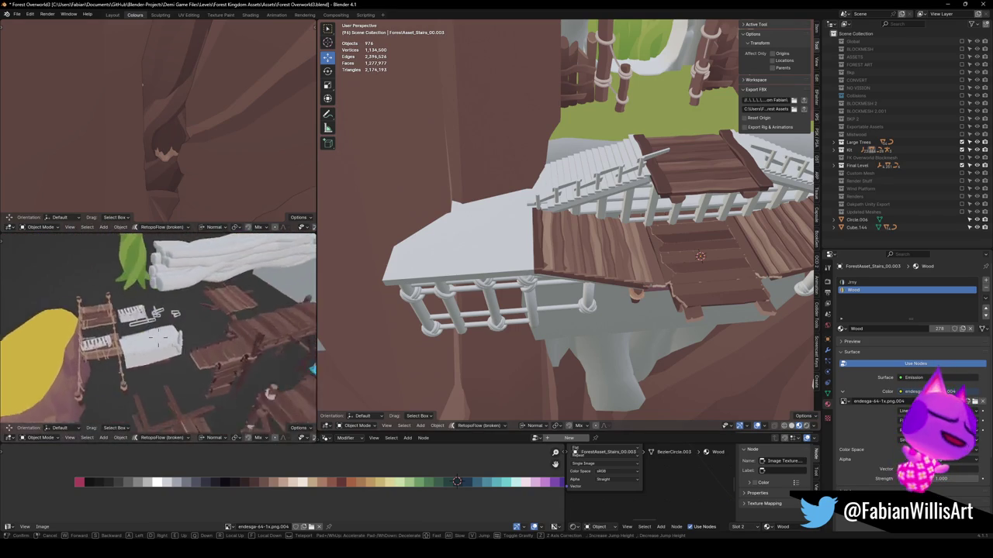
key(w)
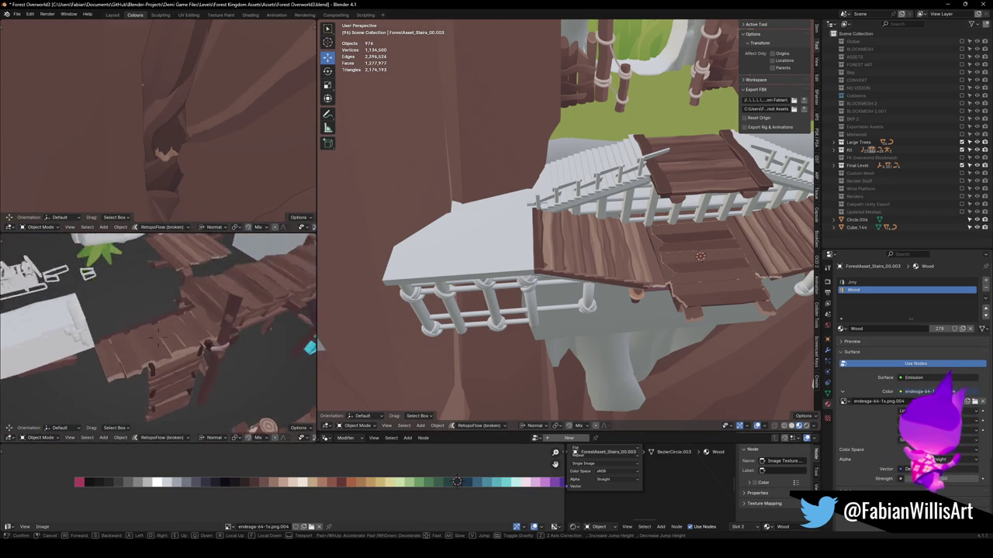
click(163, 333)
key(w)
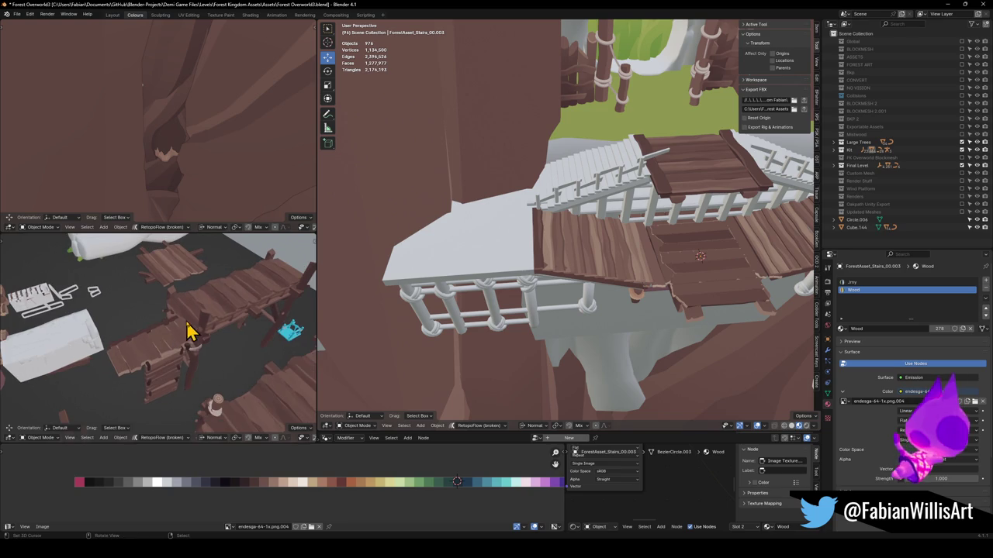
key(w)
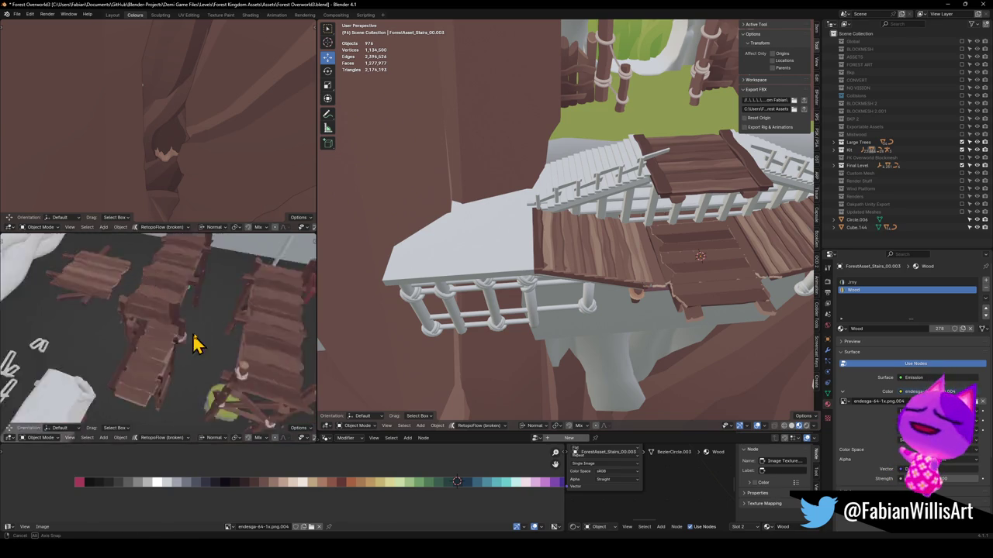
key(w)
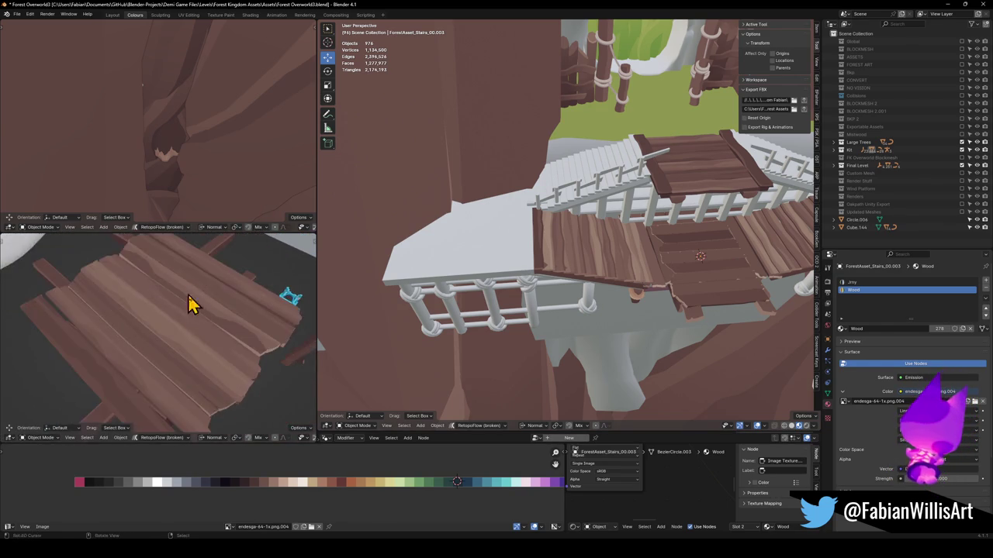
key(s)
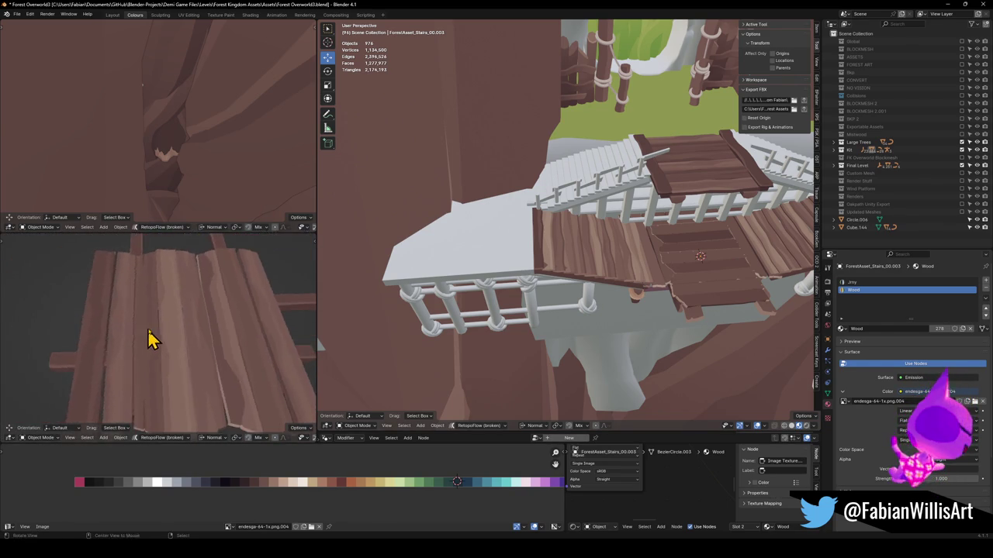
key(w)
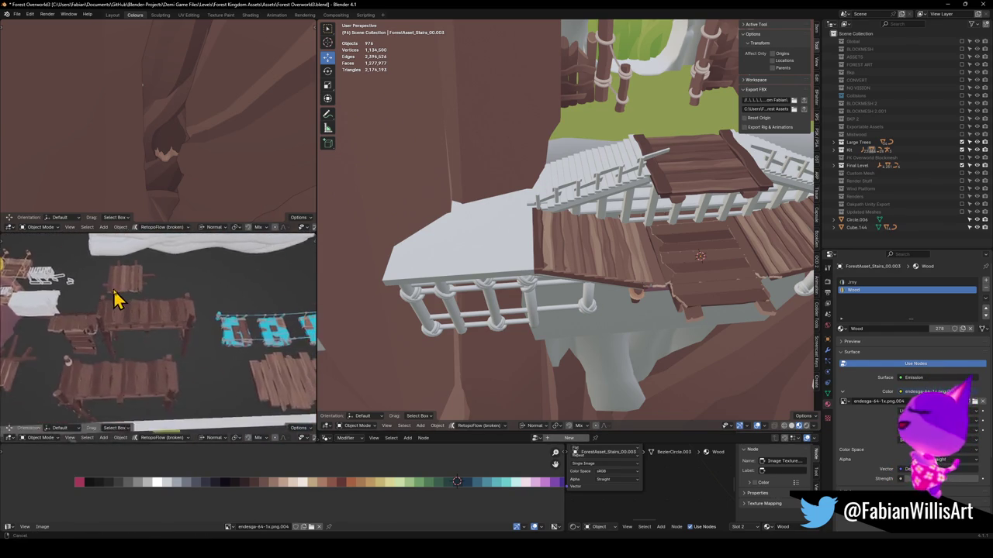
key(s)
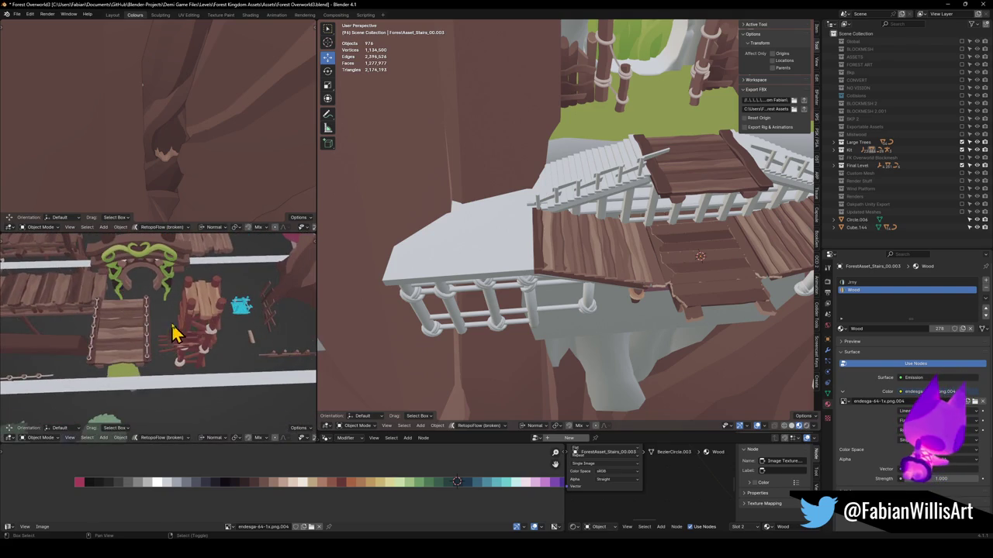
key(w)
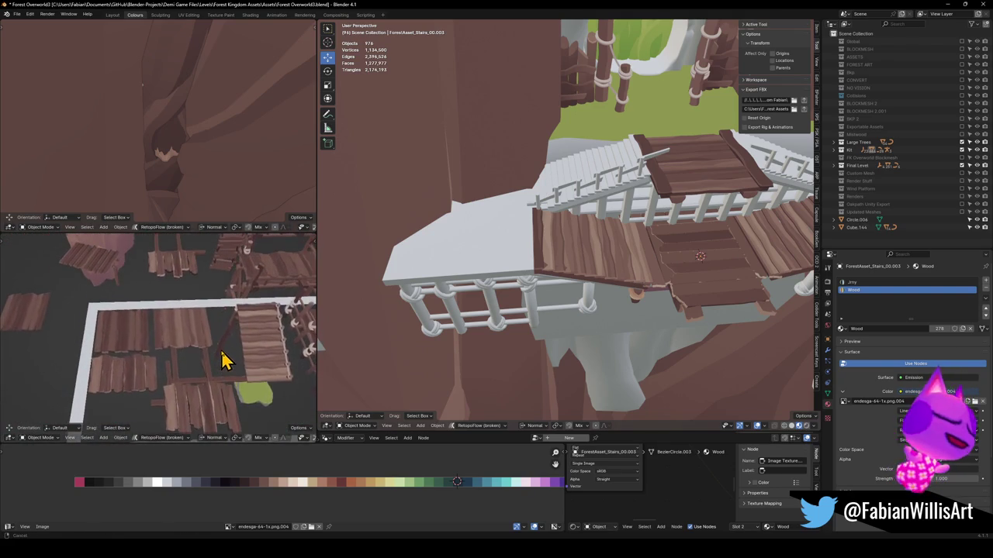
key(w)
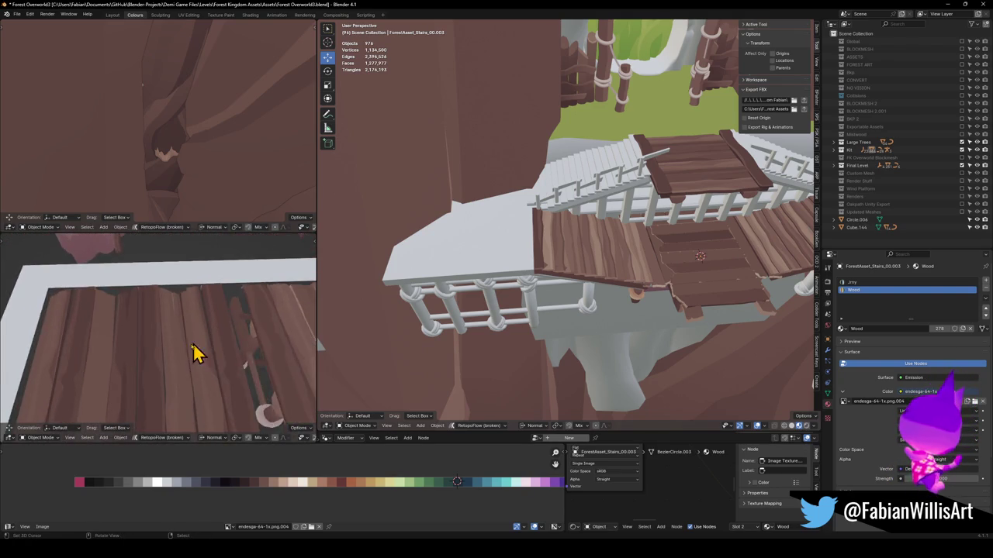
key(s)
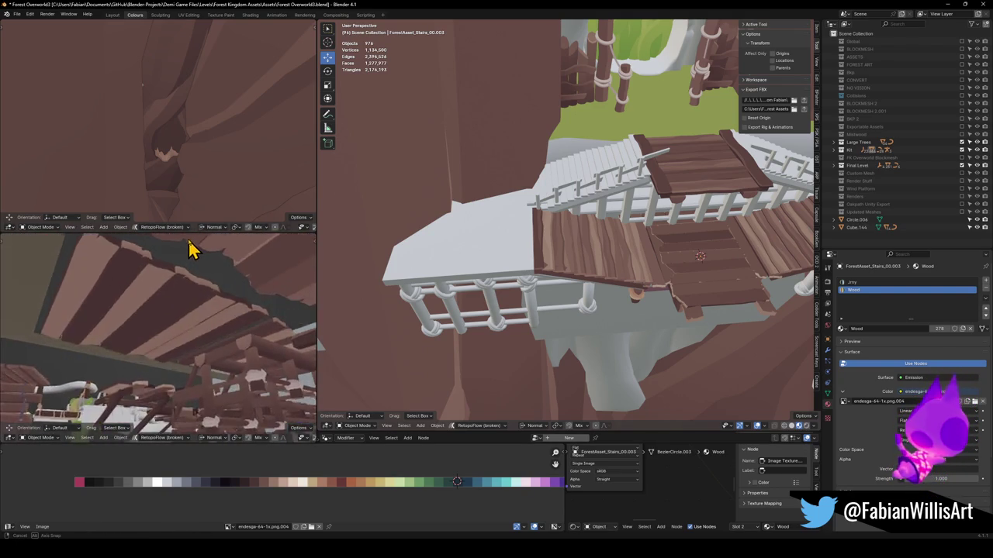
click(171, 309)
scroll(155, 314, down, 2)
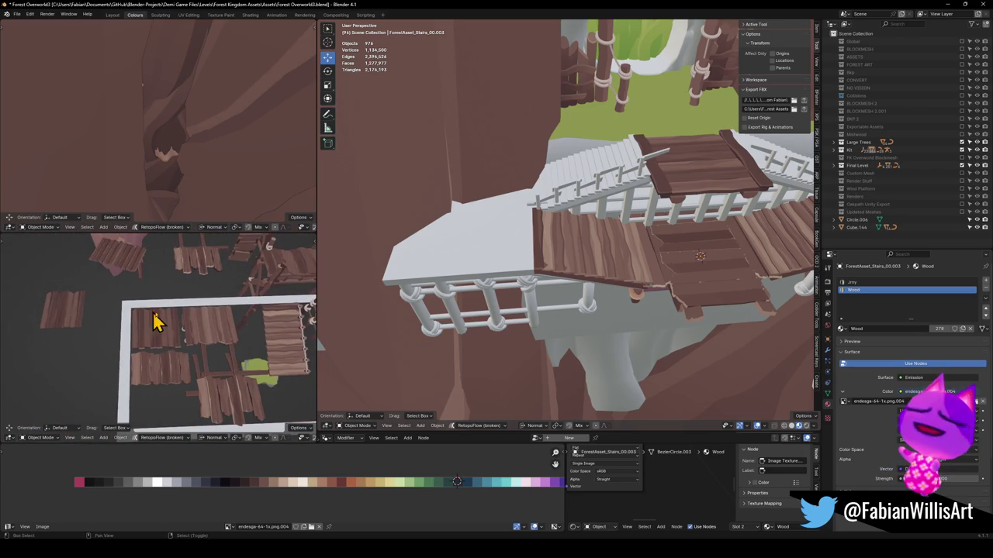
scroll(220, 328, up, 4)
key(shift+grave)
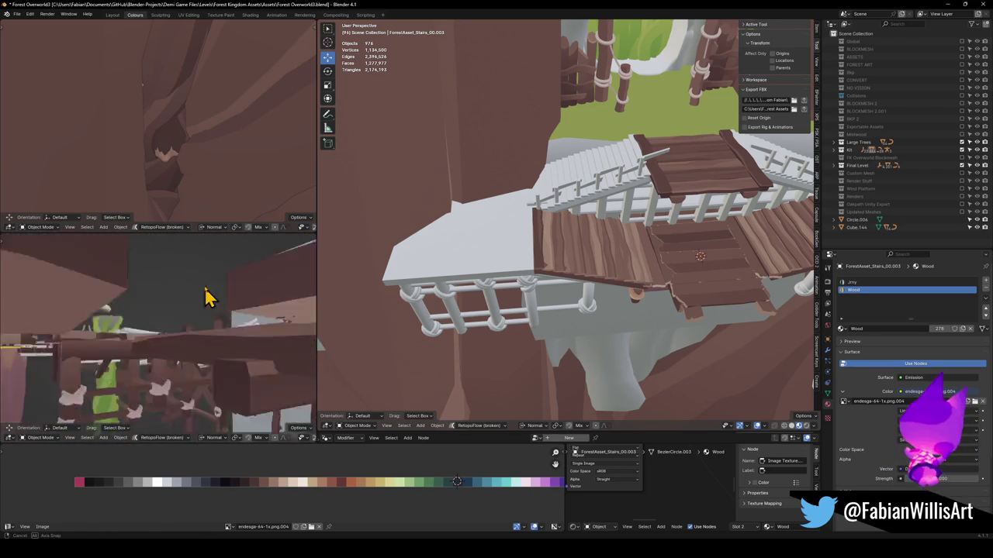
key(s)
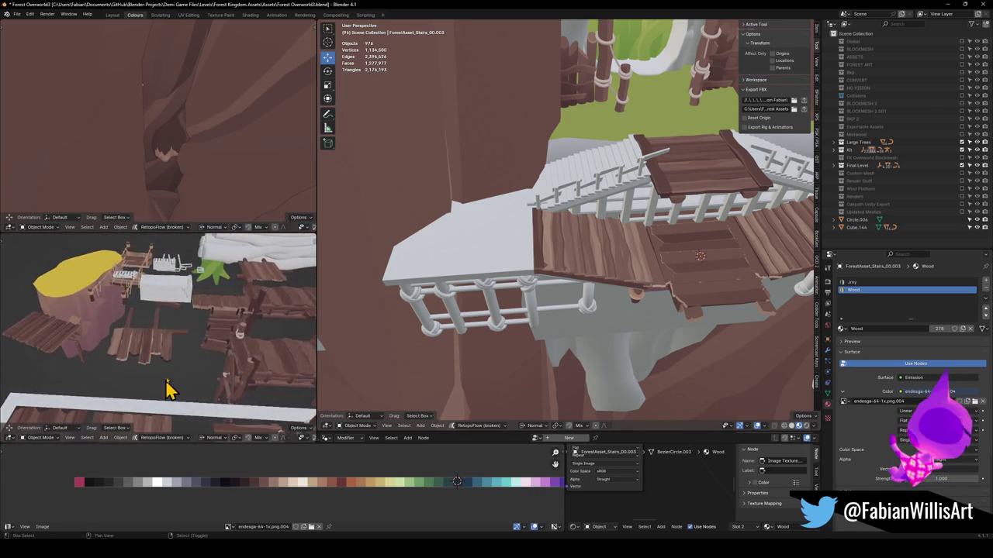
click(263, 338)
click(264, 337)
key(KP_Decimal)
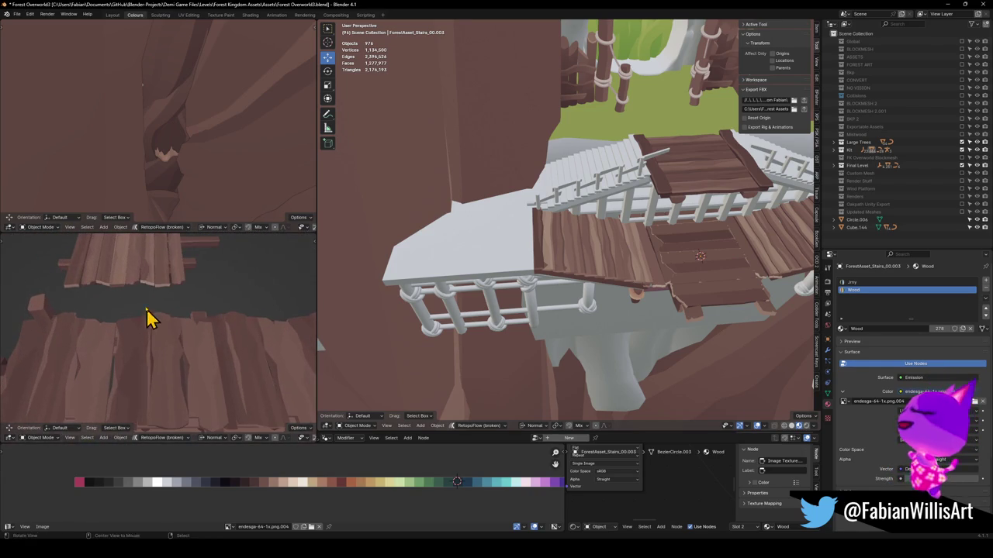
mouse_move(139, 289)
mouse_down()
mouse_move(195, 332)
mouse_move(195, 261)
mouse_move(192, 341)
mouse_move(188, 321)
mouse_up()
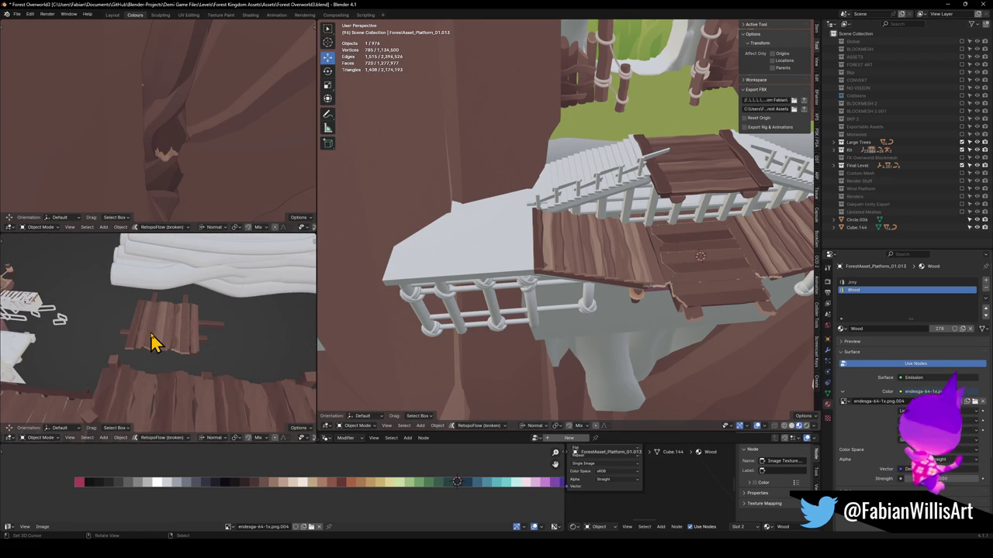
mouse_move(153, 335)
mouse_down()
mouse_move(160, 348)
mouse_move(287, 339)
mouse_move(181, 353)
mouse_move(162, 317)
mouse_up()
scroll(165, 361, down, 5)
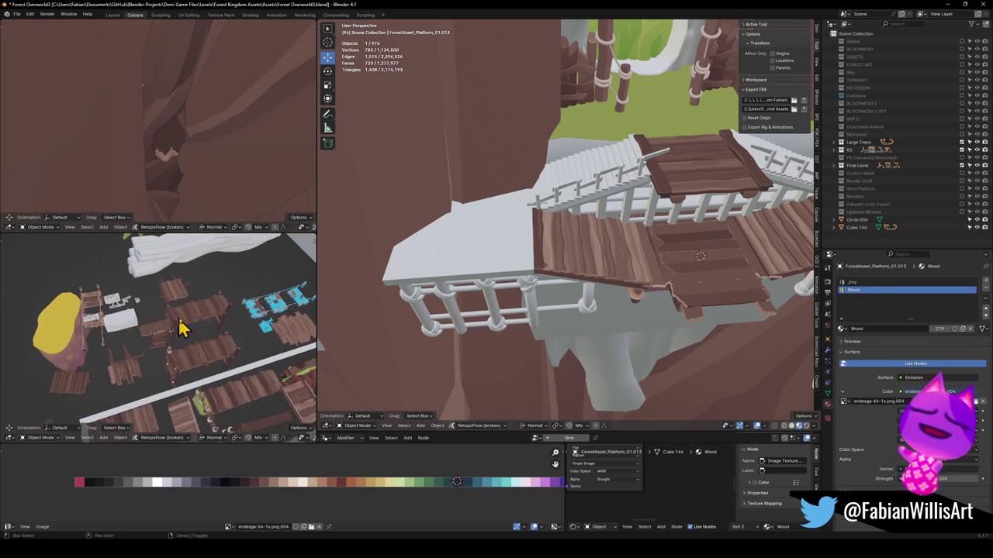
scroll(208, 329, up, 2)
scroll(208, 330, up, 3)
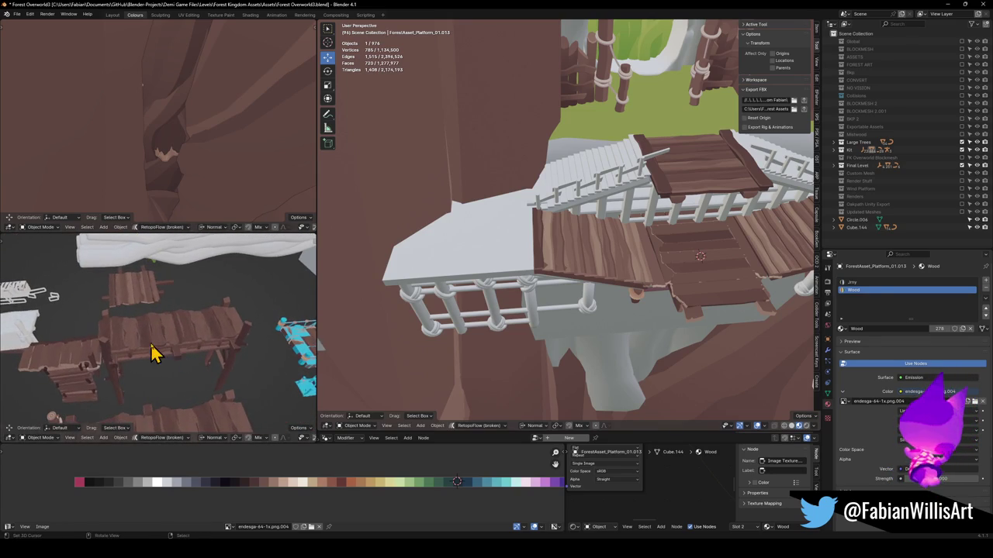
scroll(124, 364, up, 2)
scroll(147, 360, up, 5)
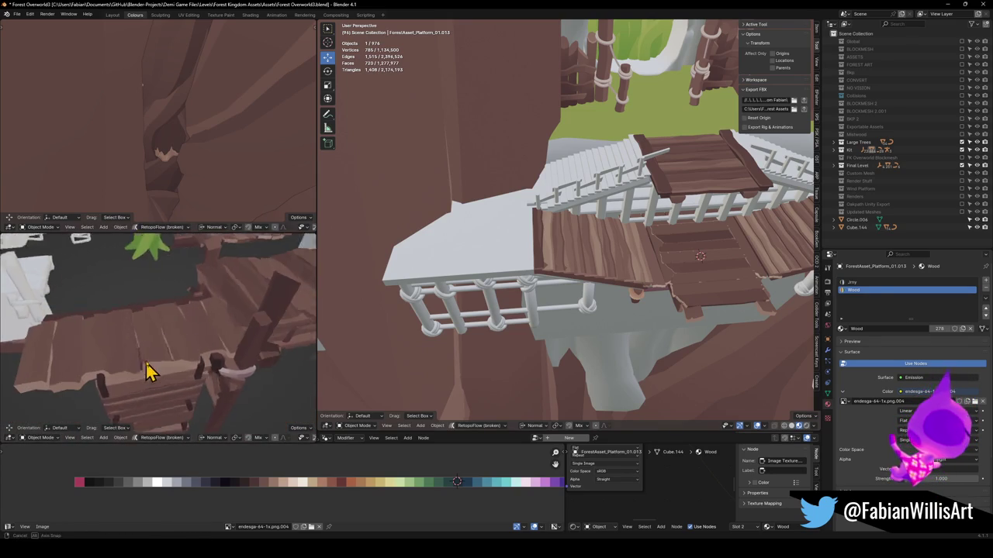
click(144, 360)
key(g)
Drop the Dng2_Planks_6 plank piece at its new position.
click(166, 343)
mouse_move(166, 344)
mouse_down()
mouse_move(178, 362)
mouse_move(214, 343)
mouse_move(202, 295)
mouse_move(166, 381)
mouse_up()
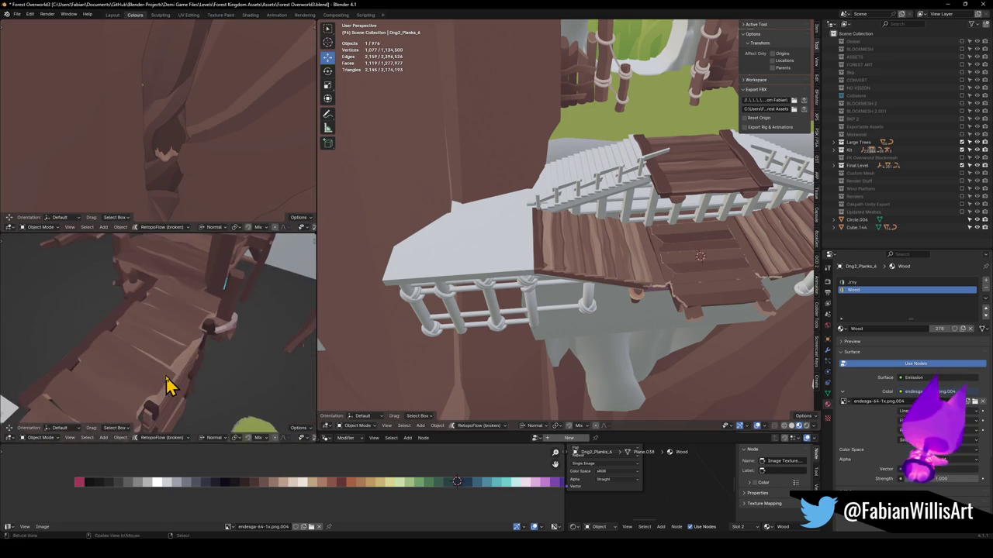
key(Tab)
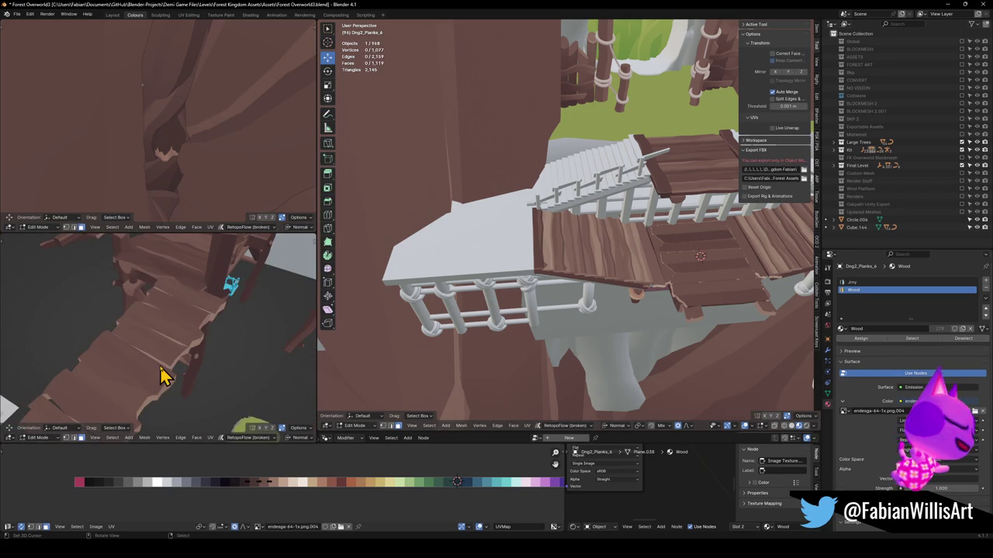
key(Tab)
scroll(160, 358, down, 3)
Duplicate Dng2_Planks_6 and place the copy beside it.
key(shift+d)
click(230, 368)
mouse_move(231, 367)
mouse_down()
mouse_move(231, 355)
mouse_move(166, 347)
mouse_up()
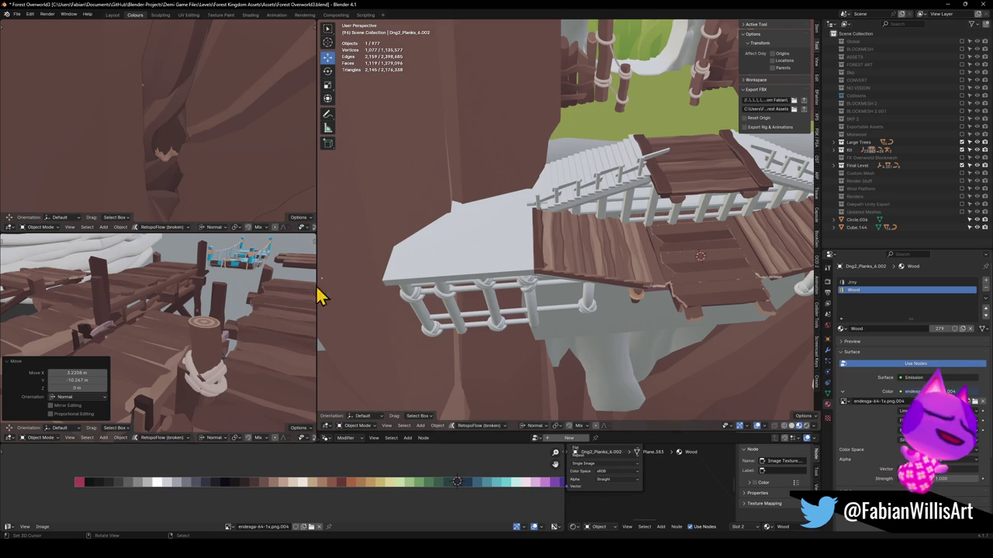
scroll(144, 349, up, 5)
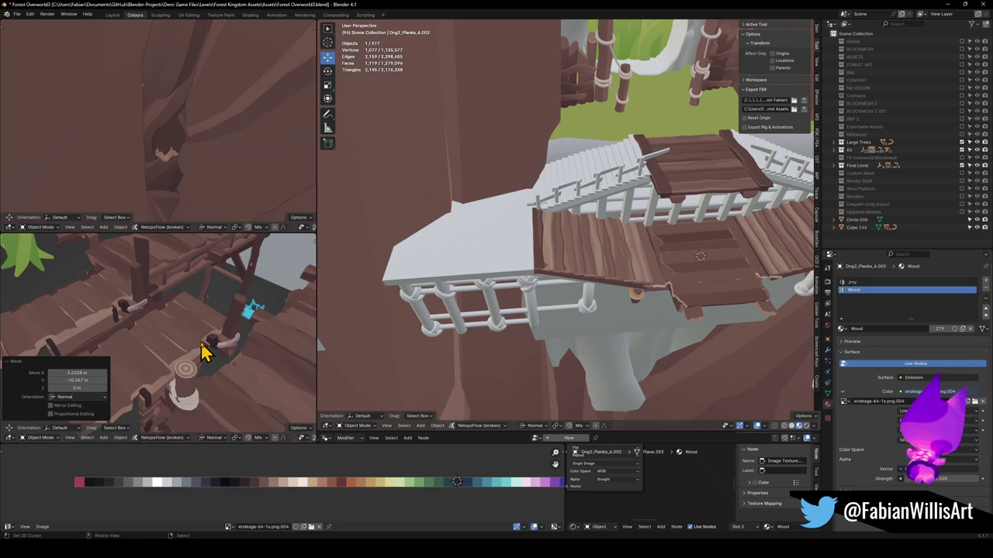
scroll(167, 353, up, 4)
Delete the unwanted boards from the copy, trimming it to 405 vertices.
key(Tab)
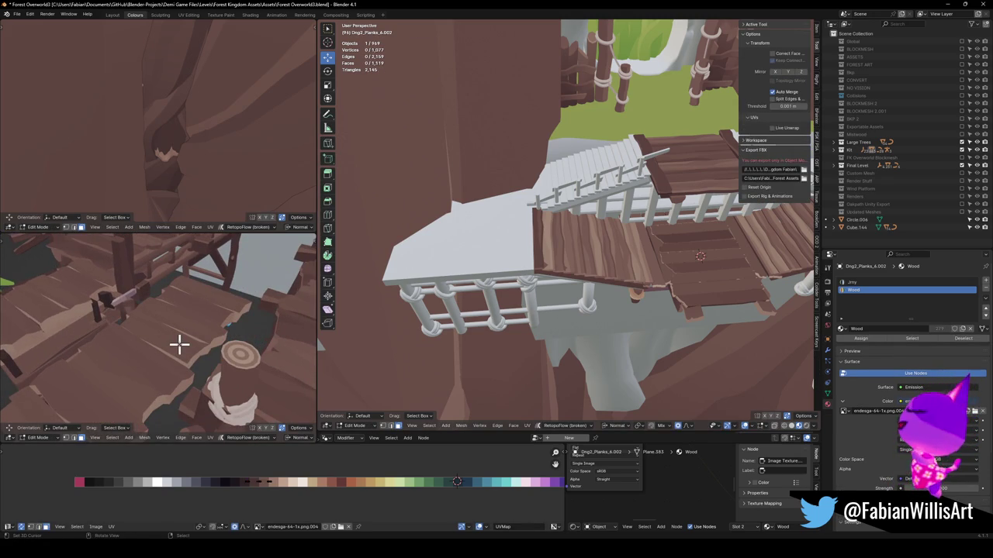
key(ctrl+Tab)
click(180, 351)
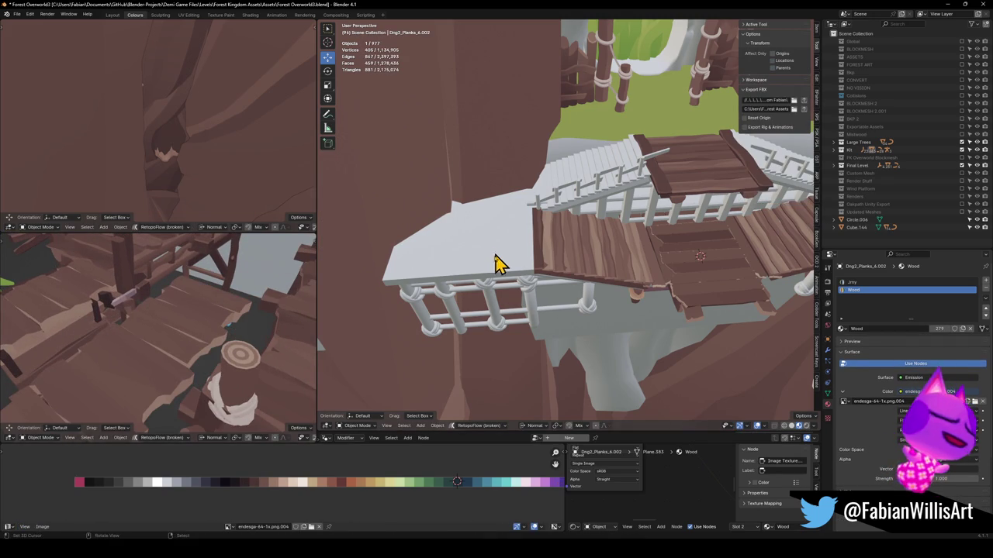
Place the 3D cursor on the white landing and snap the plank copy onto it.
shift+right_click(456, 245)
key(shift+s)
click(484, 255)
scroll(514, 244, up, 5)
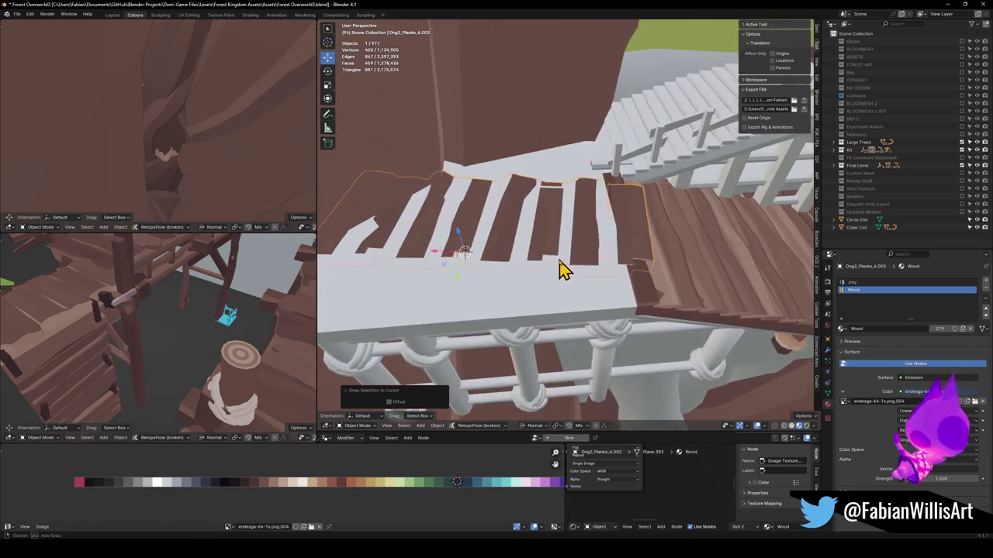
Align the planks over the landing: rotate 8.88° about Z, slide level, rotate -1.34°, nudge level.
key(r)
key(z)
click(636, 268)
key(g)
key(shift+z)
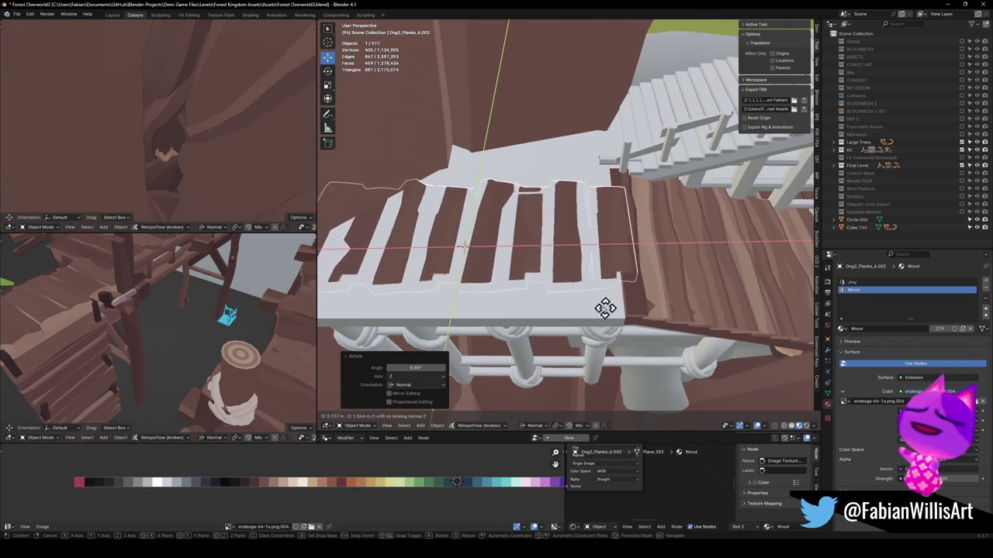
click(598, 339)
key(r)
key(z)
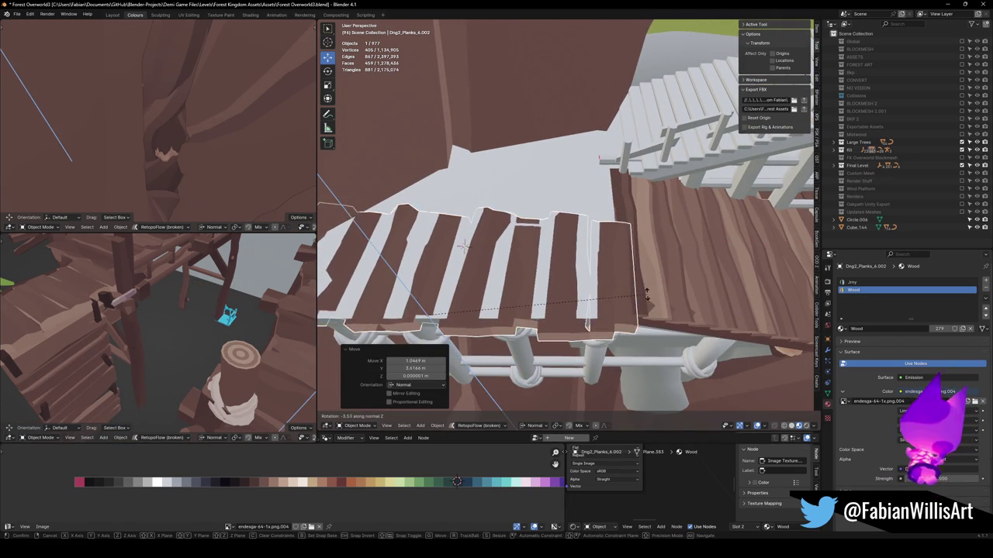
click(612, 291)
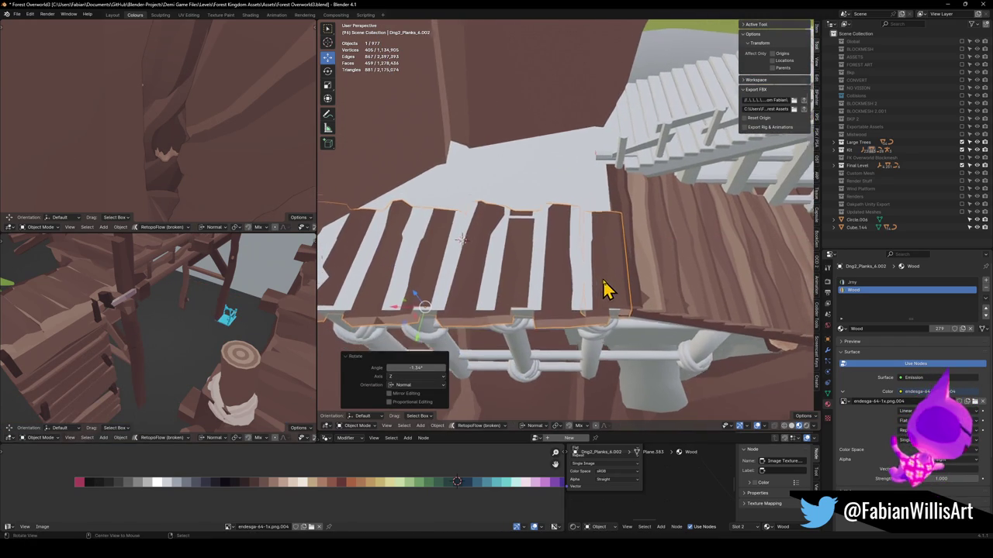
key(g)
key(shift+z)
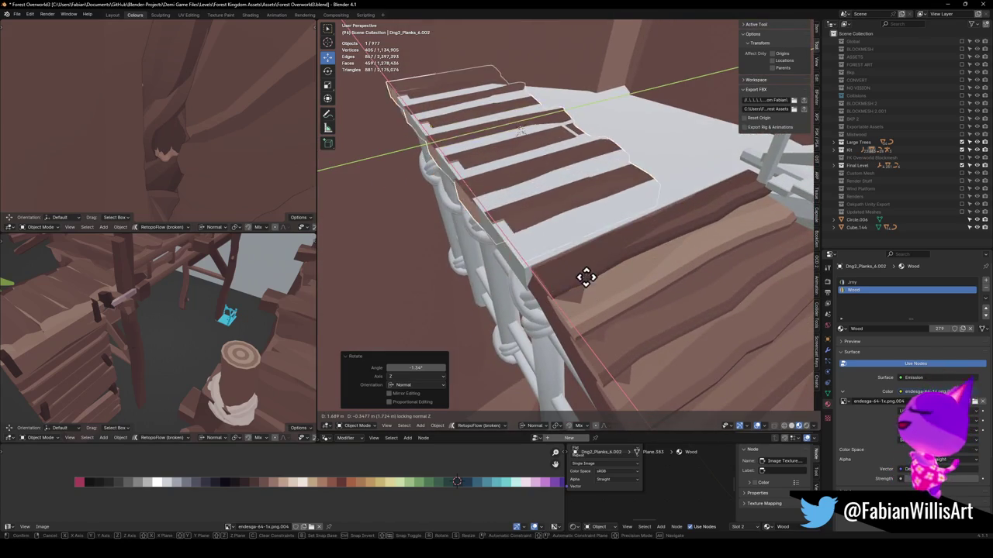
click(594, 276)
Delete a piece of the Cube.146 mesh under the planks in Edit Mode.
click(574, 278)
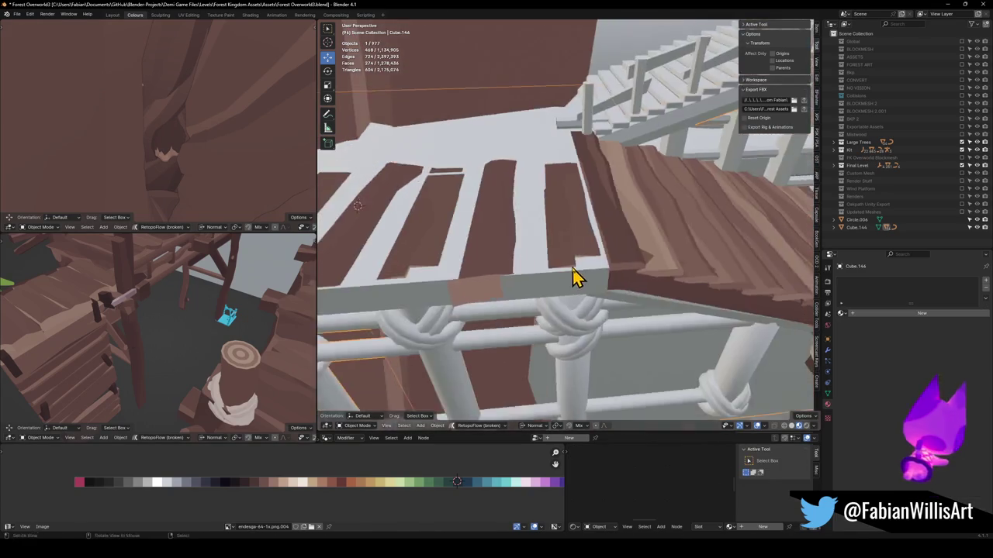
key(Tab)
drag(569, 270, 631, 350)
mouse_move(615, 310)
mouse_down()
mouse_move(592, 317)
mouse_move(609, 342)
mouse_up()
key(x)
click(610, 345)
mouse_move(564, 298)
mouse_down()
mouse_move(585, 282)
mouse_move(638, 281)
mouse_move(645, 214)
mouse_move(589, 329)
mouse_move(558, 350)
mouse_move(558, 257)
mouse_move(542, 228)
mouse_up()
mouse_move(550, 300)
mouse_down()
mouse_move(539, 304)
mouse_move(560, 261)
mouse_move(585, 290)
mouse_move(574, 182)
mouse_up()
Select the linked blockout slat faces of the white floor Cube.144 and delete them.
key(Tab)
click(581, 266)
click(567, 155)
key(Tab)
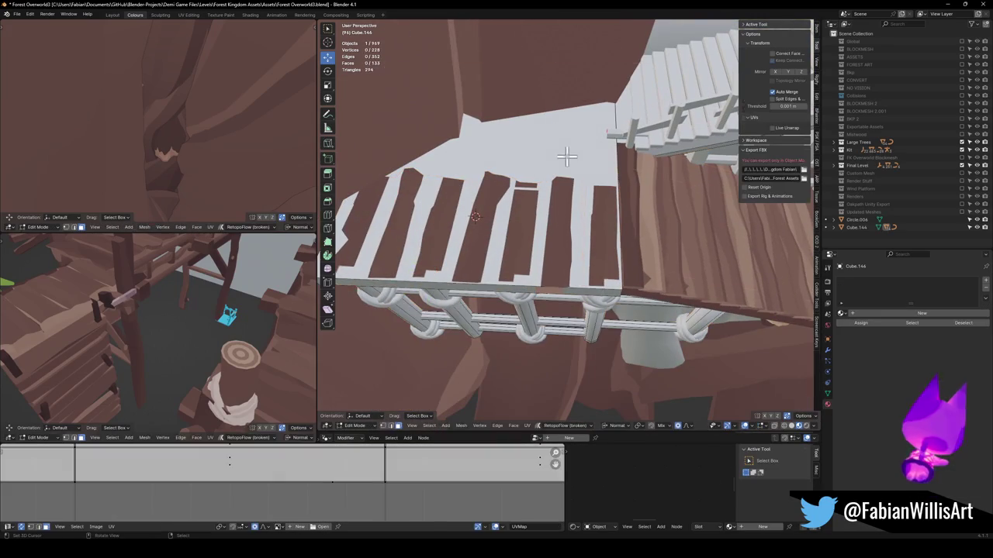
key(l)
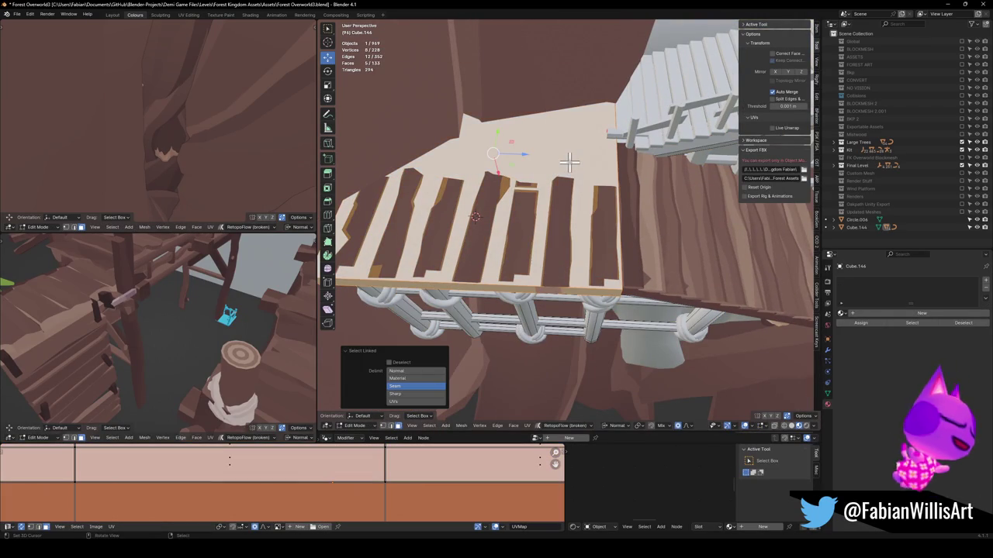
click(571, 163)
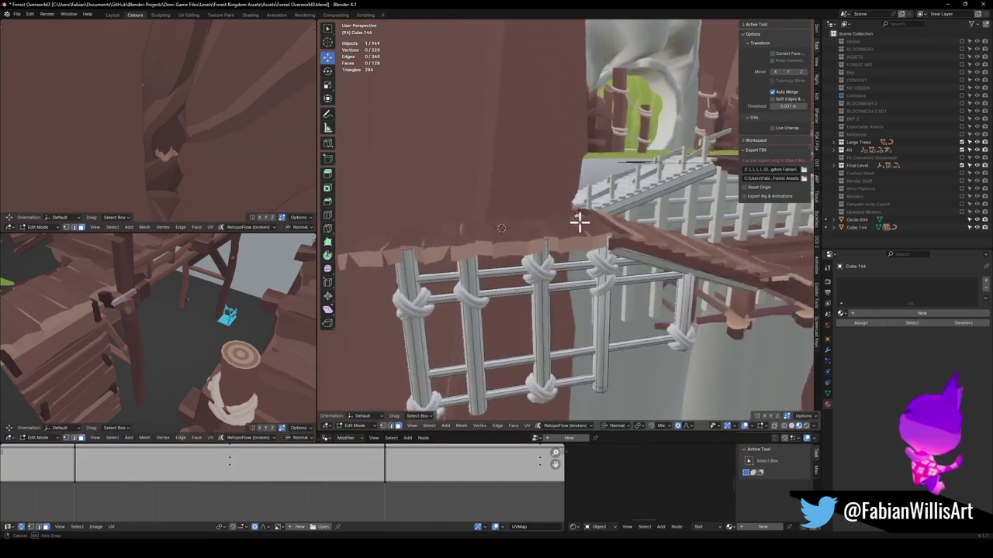
Stretch the Dng2_Planks_6.002 copy 2.249 times along Y and shift it along Y.
key(Tab)
click(570, 259)
mouse_move(571, 246)
mouse_down()
mouse_move(581, 248)
mouse_move(572, 256)
mouse_move(549, 235)
mouse_move(572, 240)
mouse_up()
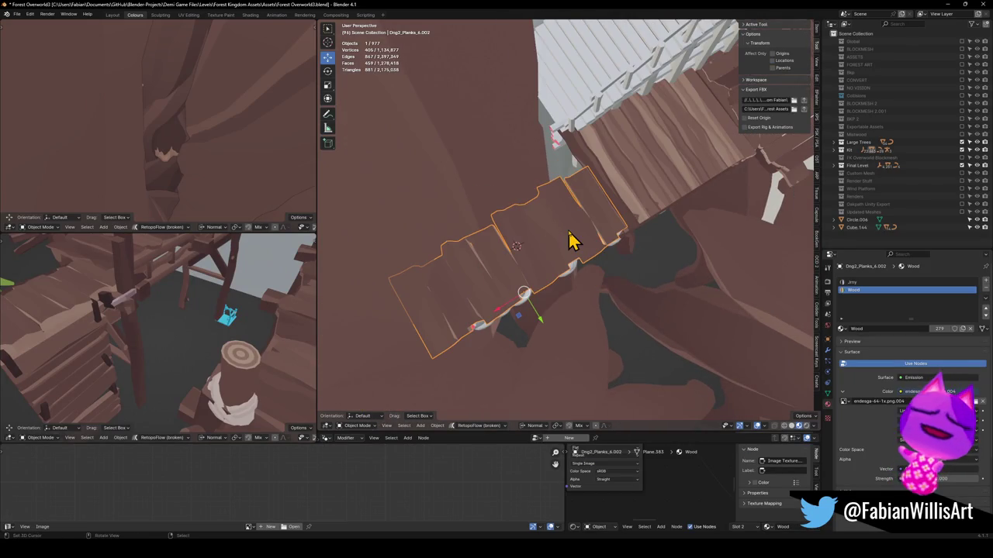
key(s)
key(y)
key(y)
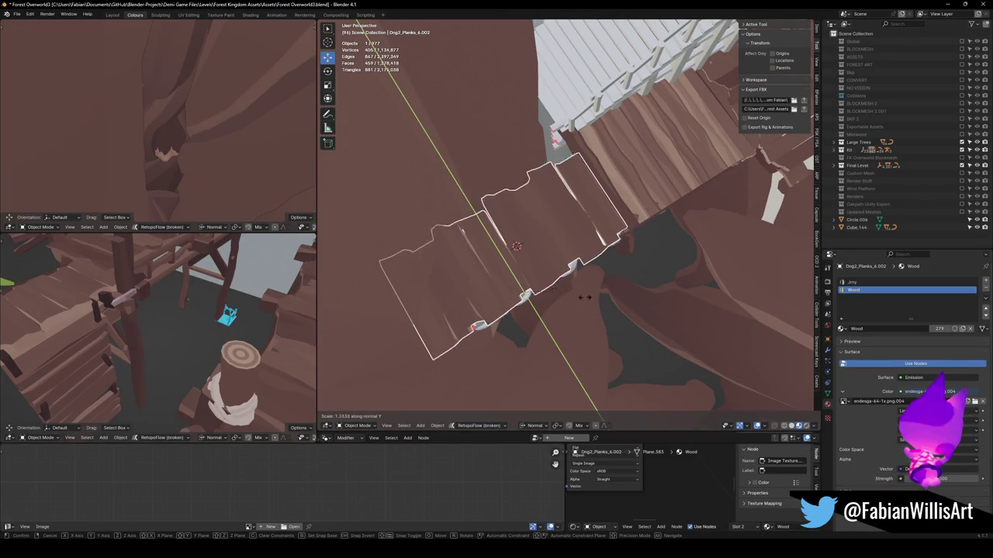
click(620, 330)
key(g)
key(y)
key(y)
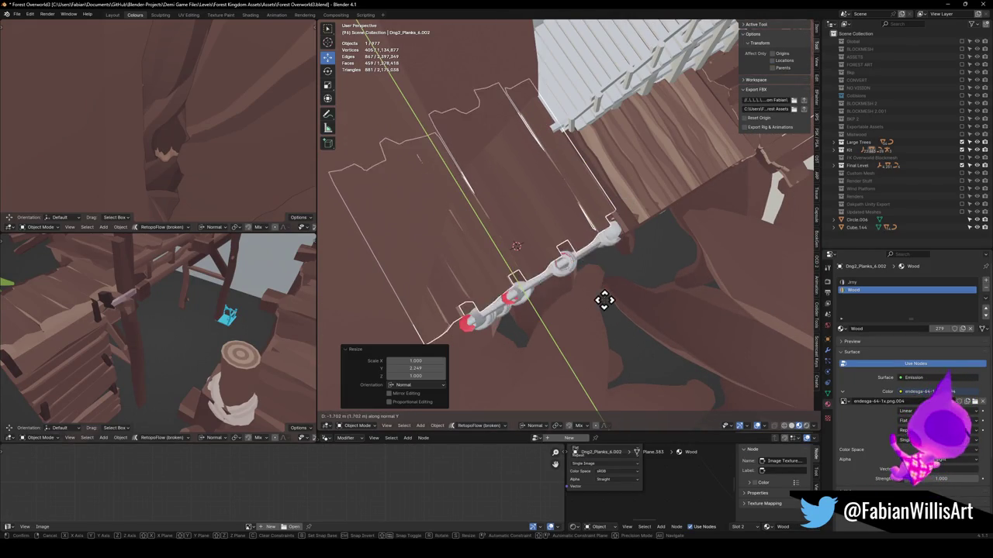
click(619, 322)
mouse_move(620, 328)
mouse_down()
mouse_move(581, 213)
mouse_move(546, 287)
mouse_move(465, 313)
mouse_move(554, 300)
mouse_move(583, 226)
mouse_move(594, 228)
mouse_move(581, 261)
mouse_move(561, 269)
mouse_move(416, 275)
mouse_up()
key(Tab)
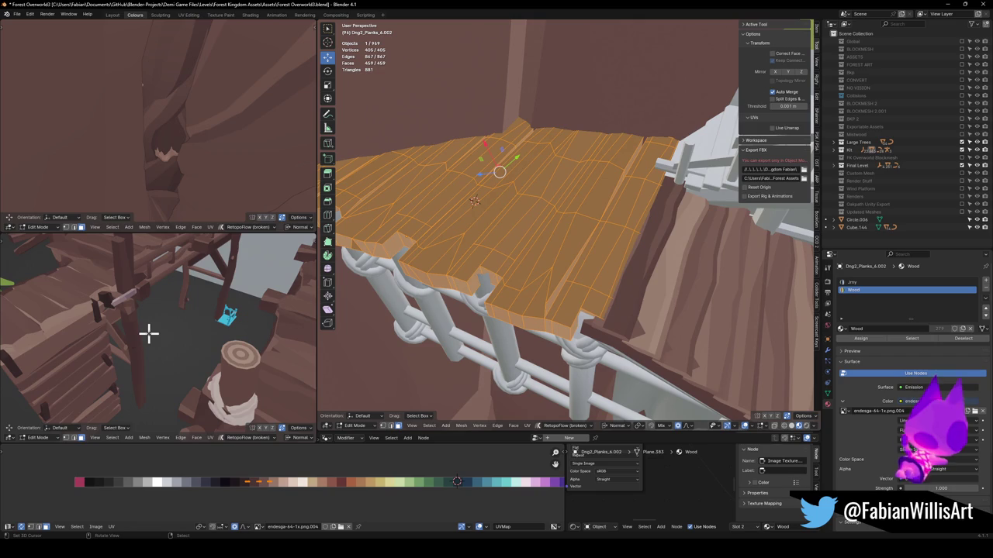
scroll(156, 309, down, 6)
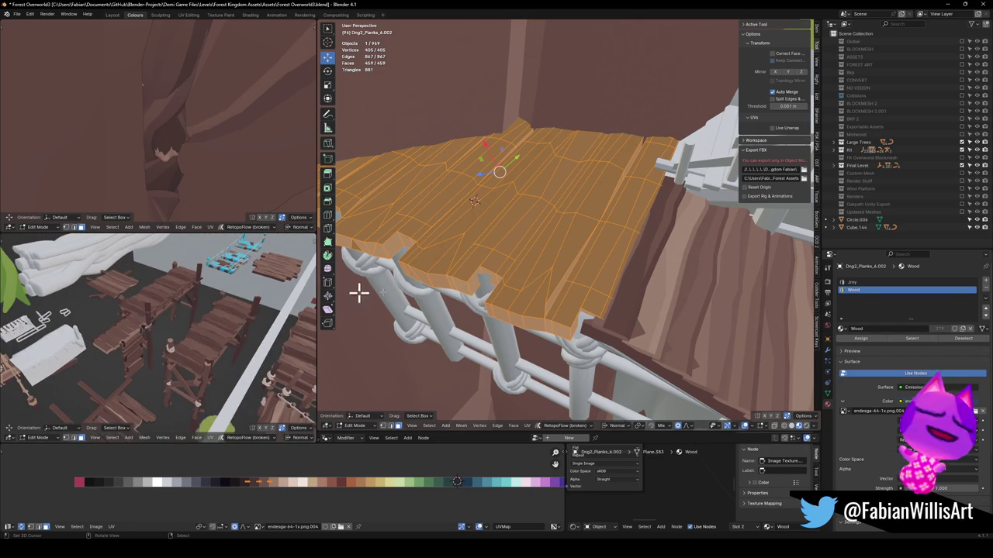
key(Tab)
mouse_move(652, 289)
mouse_down()
mouse_move(665, 281)
mouse_move(543, 274)
mouse_move(552, 317)
mouse_move(514, 240)
mouse_move(567, 210)
mouse_move(591, 297)
mouse_up()
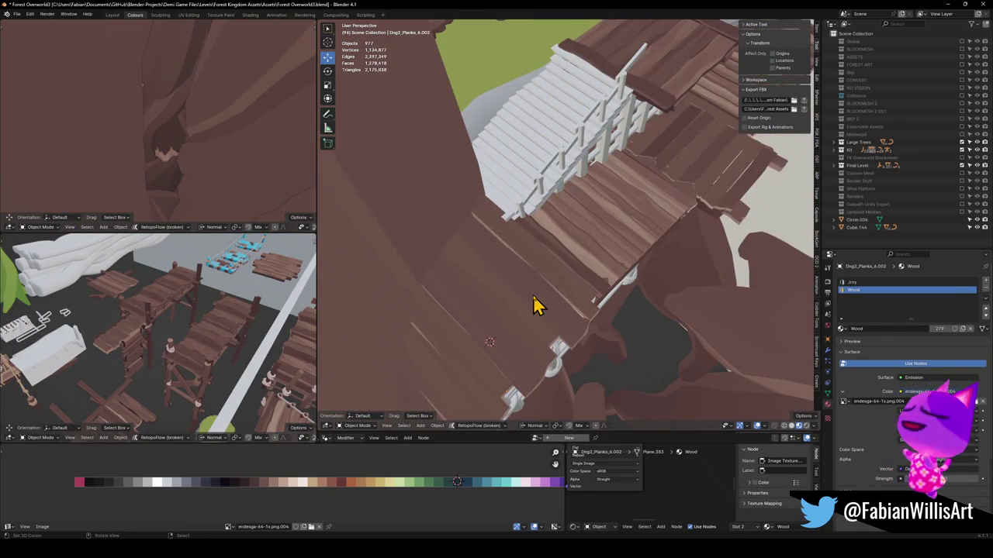
Frame the plank faces in the side view and move them sideways along X.
click(534, 293)
key(Tab)
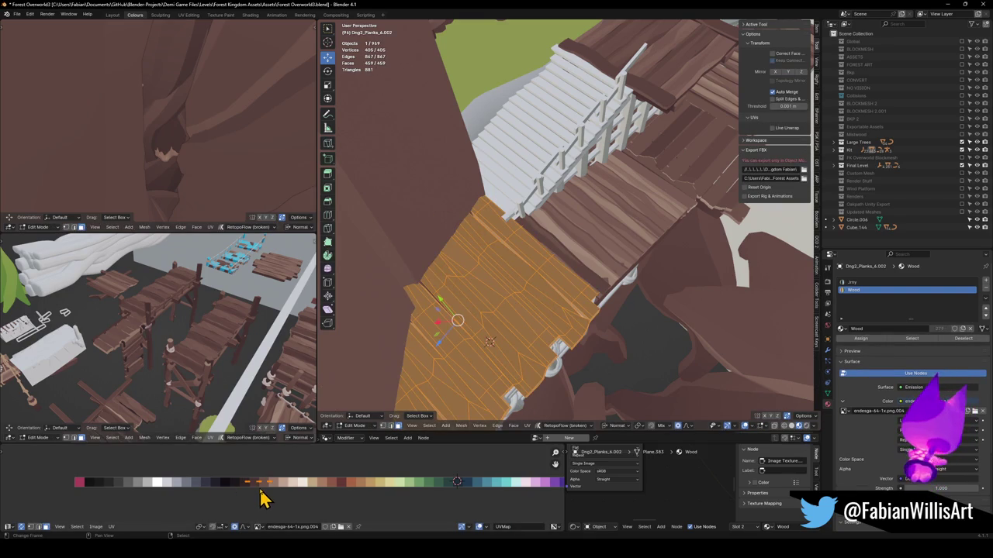
key(KP_Decimal)
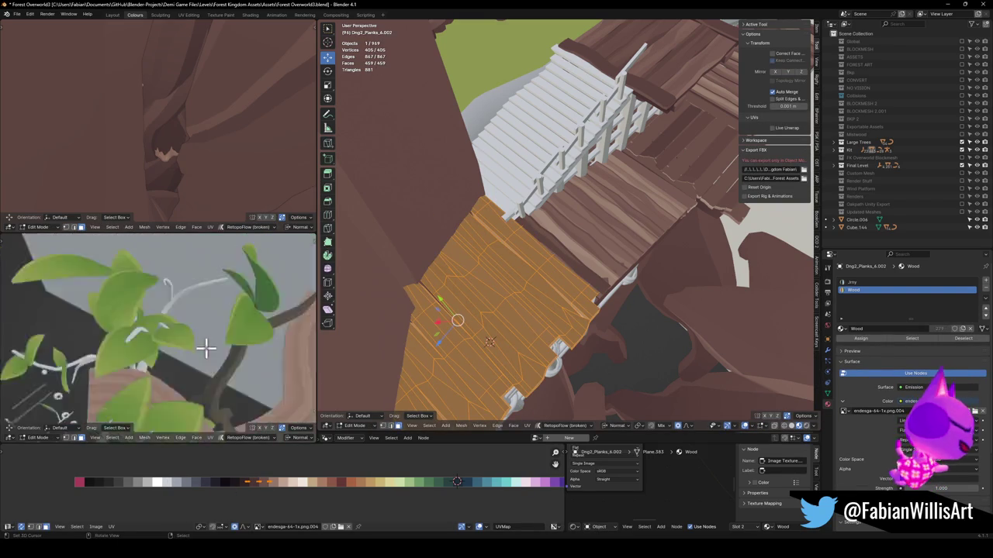
mouse_move(111, 325)
mouse_down()
mouse_move(231, 350)
mouse_move(146, 361)
mouse_move(186, 419)
mouse_up()
key(g)
key(x)
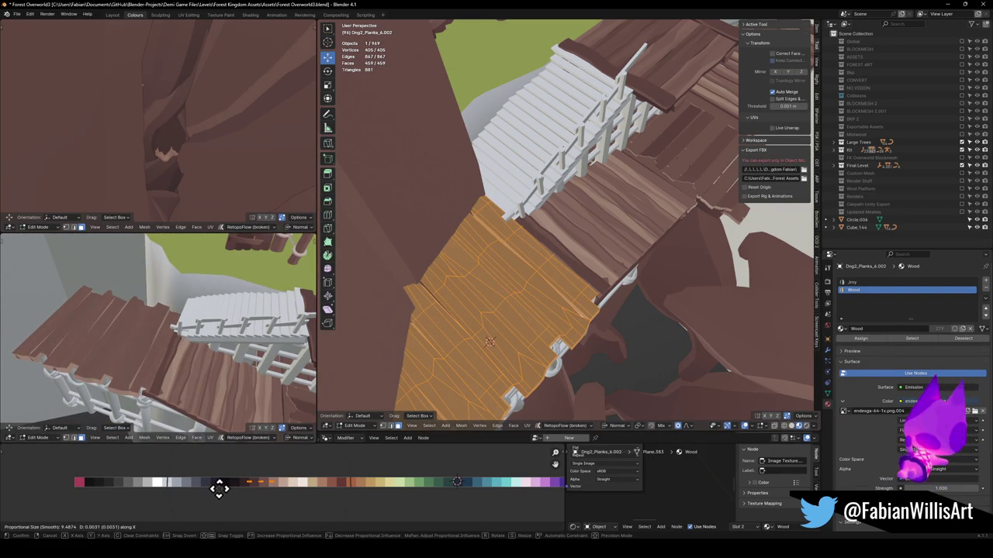
click(223, 487)
key(alt+a)
mouse_move(126, 318)
mouse_down()
mouse_move(148, 365)
mouse_move(186, 368)
mouse_move(186, 338)
mouse_move(241, 345)
mouse_up()
mouse_move(510, 257)
mouse_down()
mouse_move(526, 255)
mouse_move(510, 267)
mouse_move(566, 287)
mouse_move(518, 284)
mouse_up()
Scale the plank faces 1.513 along normal Y and slide them into place along Y.
key(Tab)
key(Tab)
key(s)
key(y)
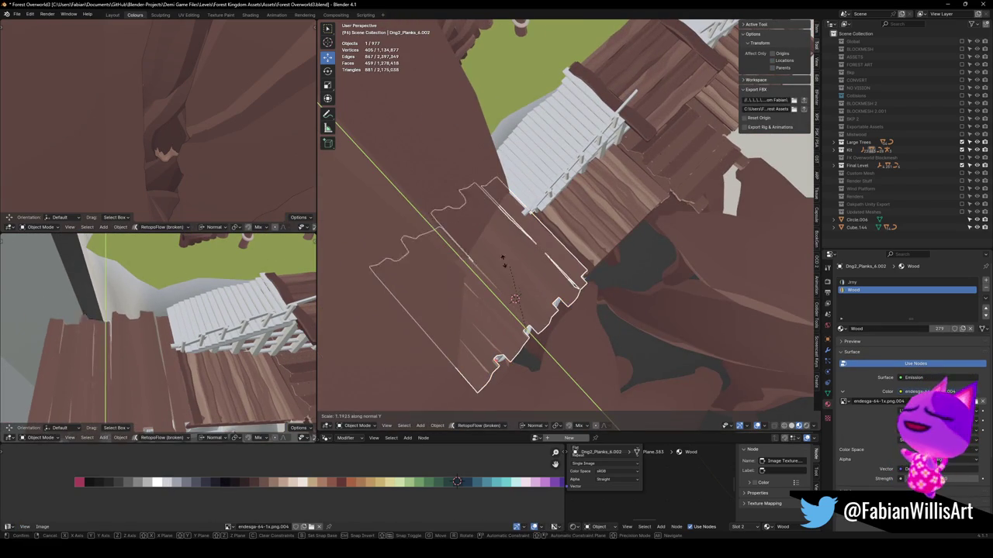
click(499, 255)
key(g)
key(y)
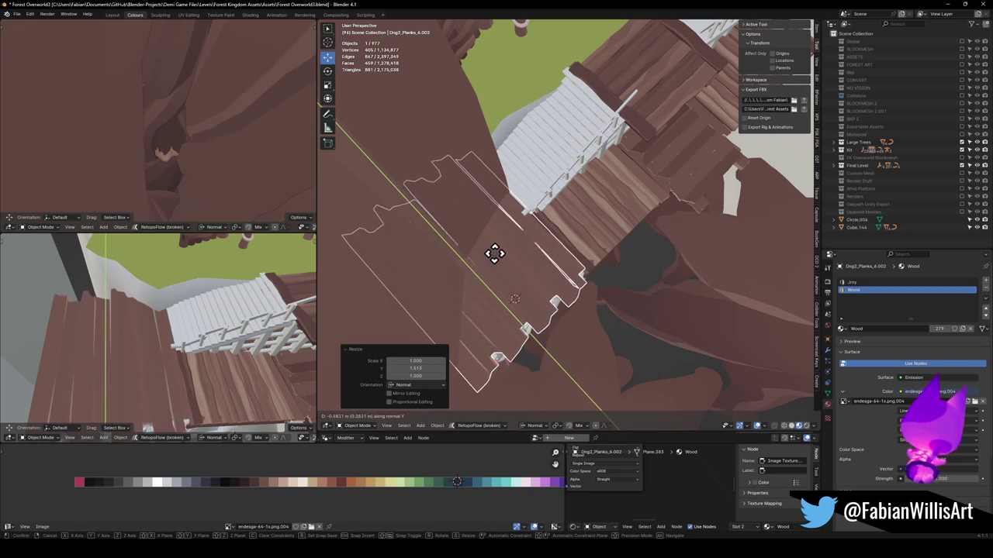
click(497, 258)
key(Tab)
mouse_move(173, 337)
mouse_down()
mouse_move(184, 287)
mouse_move(195, 302)
mouse_move(150, 328)
mouse_move(122, 337)
mouse_move(114, 313)
mouse_move(202, 333)
mouse_move(242, 328)
mouse_move(215, 333)
mouse_move(225, 326)
mouse_up()
mouse_move(589, 280)
mouse_down()
mouse_move(621, 262)
mouse_move(507, 315)
mouse_move(501, 257)
mouse_move(415, 291)
mouse_up()
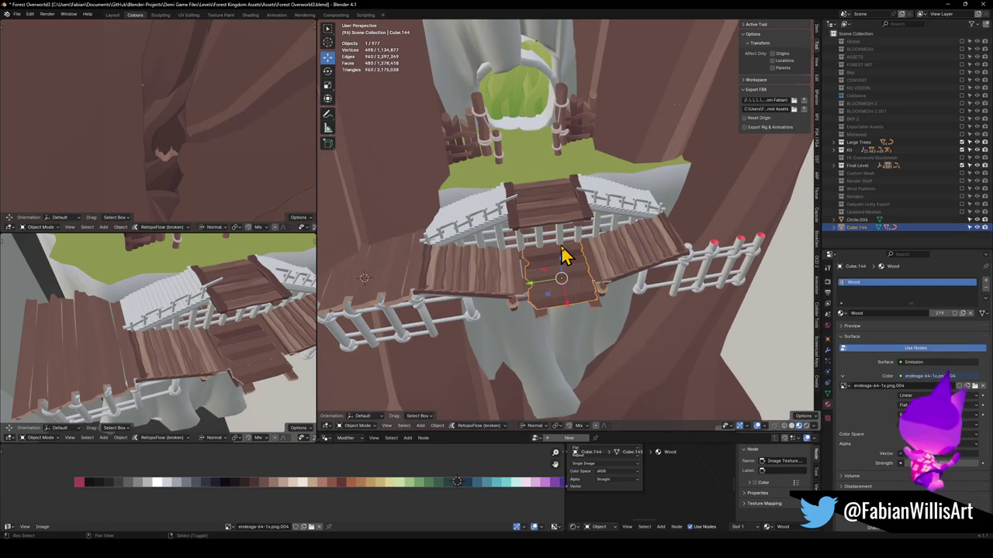
Set the planks' origin to the 3D cursor and add a Mirror modifier.
key(q)
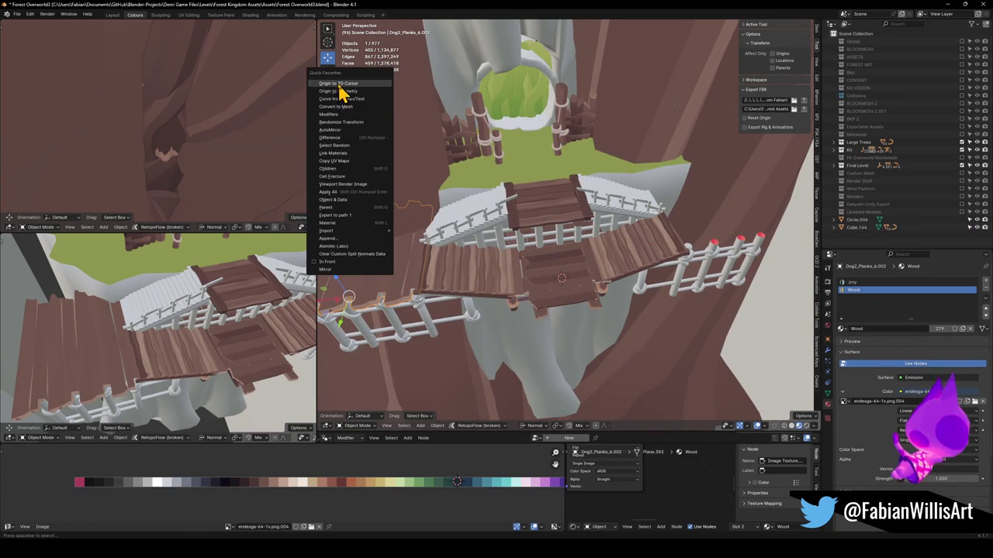
click(338, 85)
key(q)
click(482, 417)
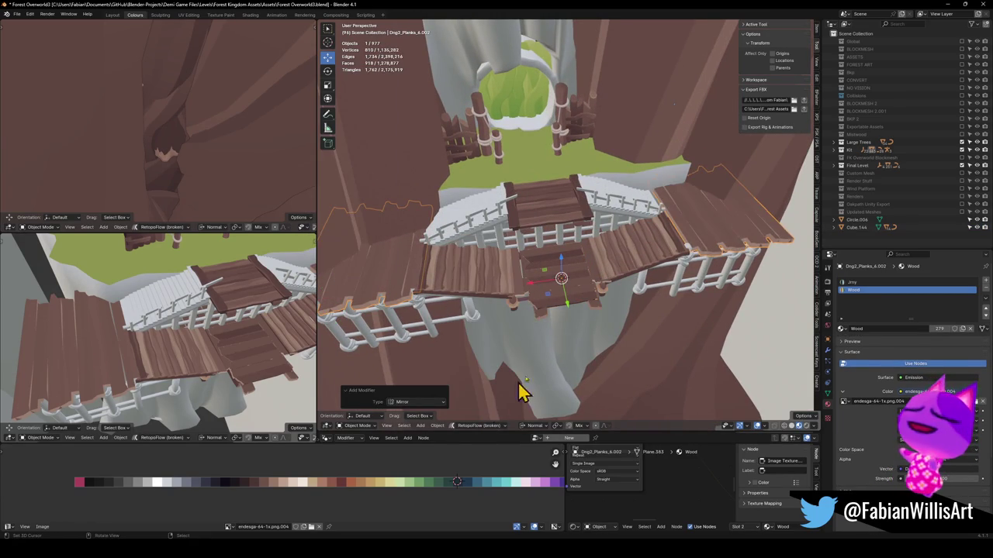
mouse_move(680, 240)
mouse_down()
mouse_move(685, 248)
mouse_move(597, 282)
mouse_move(588, 310)
mouse_move(489, 295)
mouse_move(630, 287)
mouse_move(454, 288)
mouse_move(461, 279)
mouse_move(349, 268)
mouse_move(523, 262)
mouse_move(505, 279)
mouse_up()
key(alt+r)
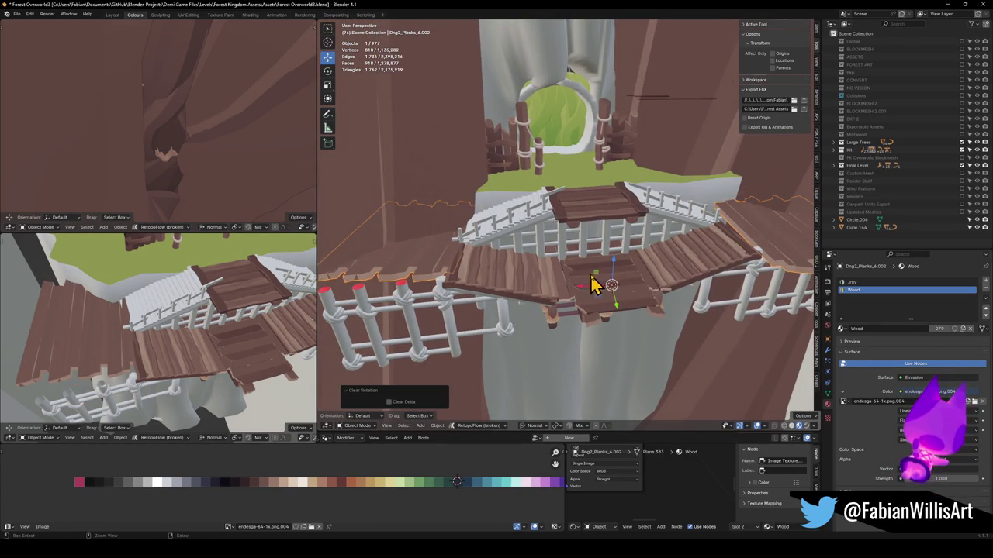
key(ctrl+z)
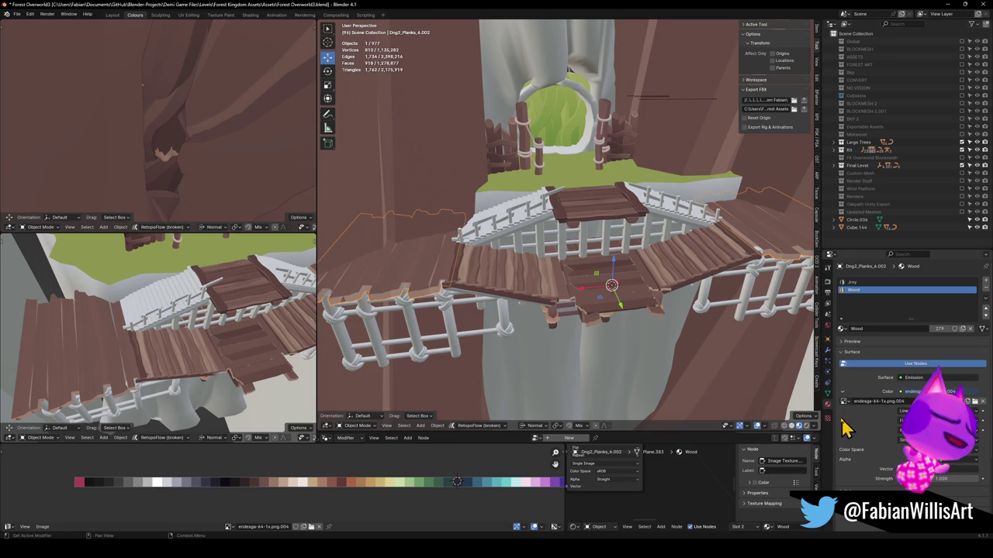
Try Cube.144 as the Mirror Object, then clear the mirror object field.
click(827, 350)
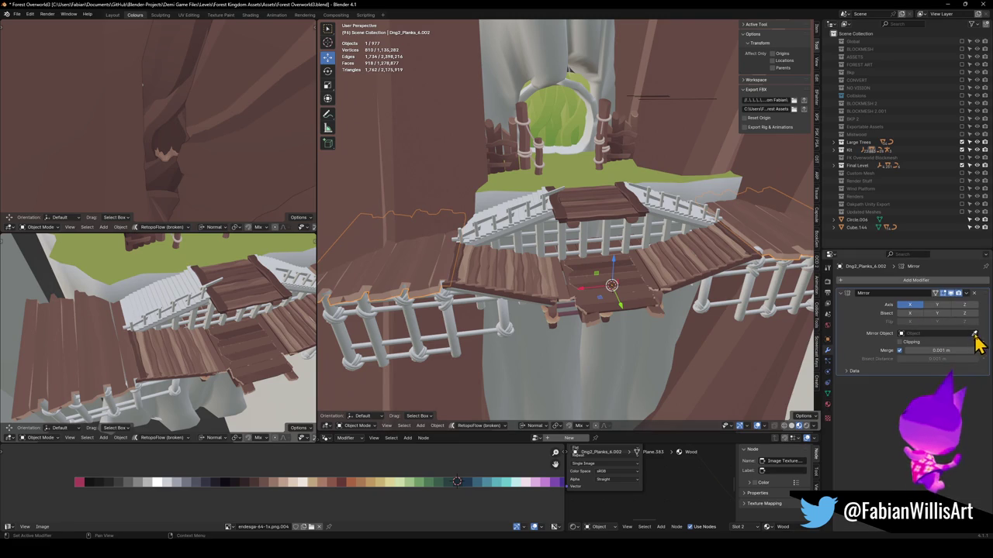
click(603, 305)
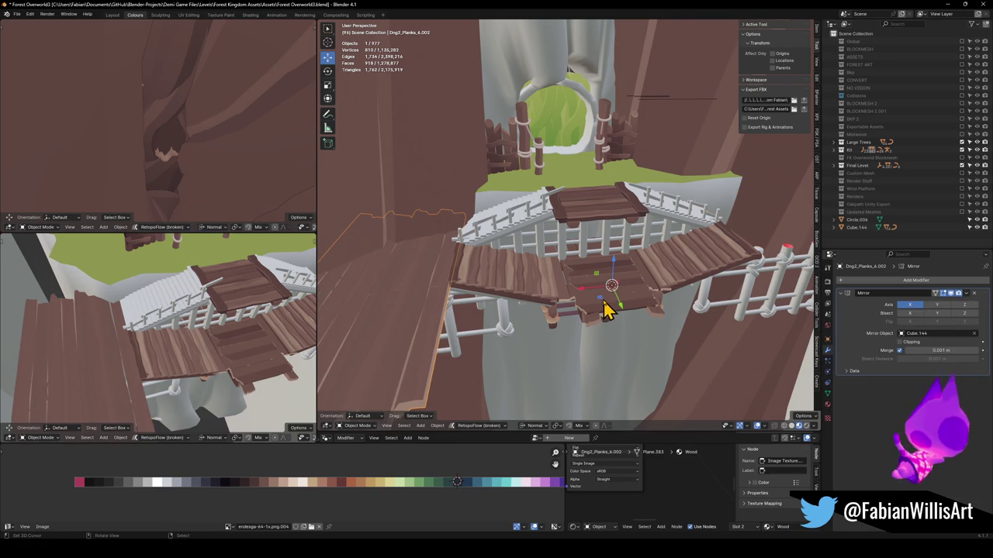
click(543, 299)
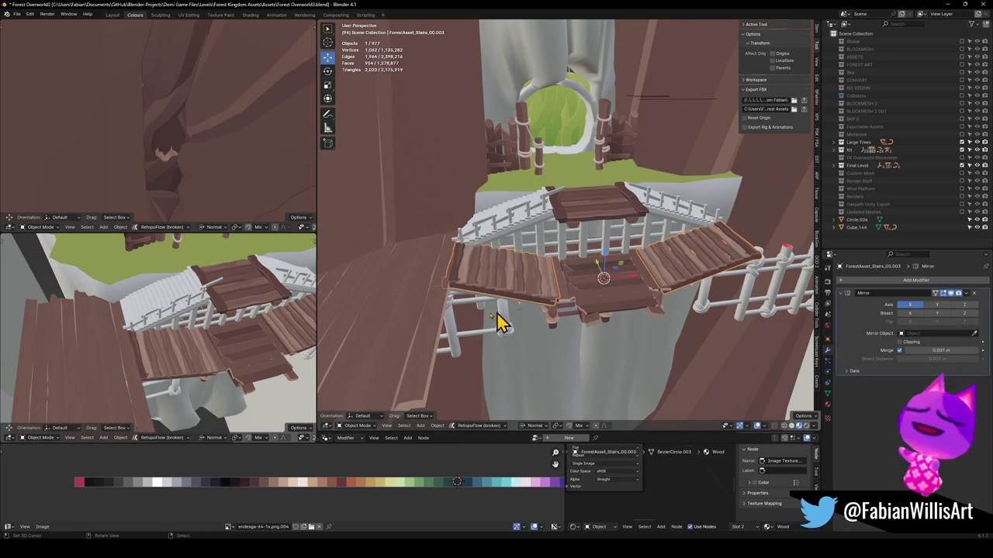
click(411, 347)
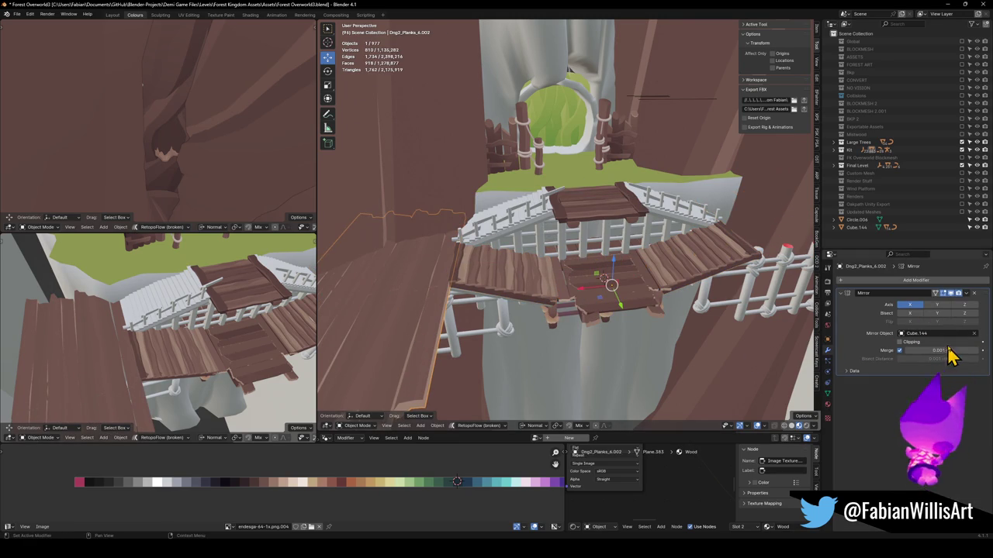
click(975, 335)
Set the planks' origin to the 3D cursor again, then select the stairs object.
key(q)
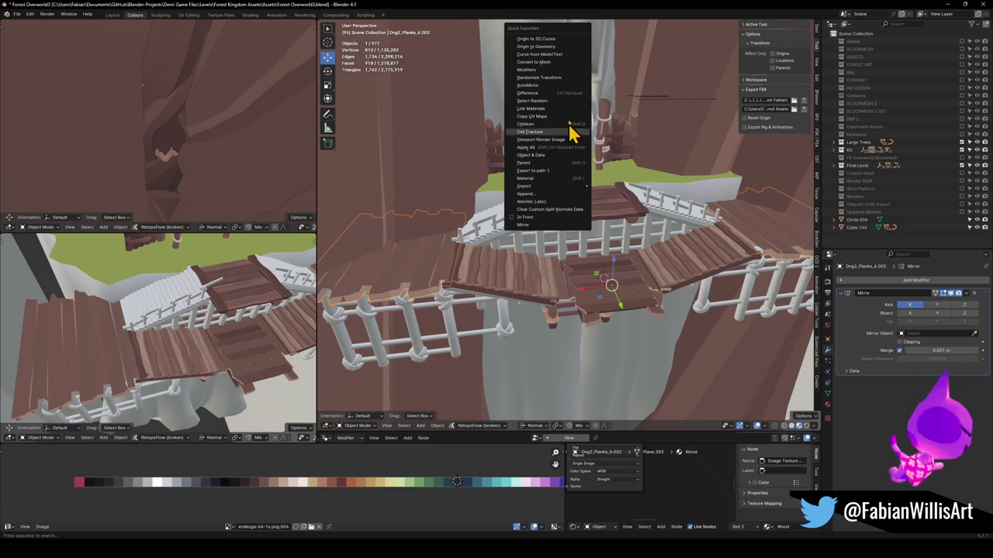
click(552, 40)
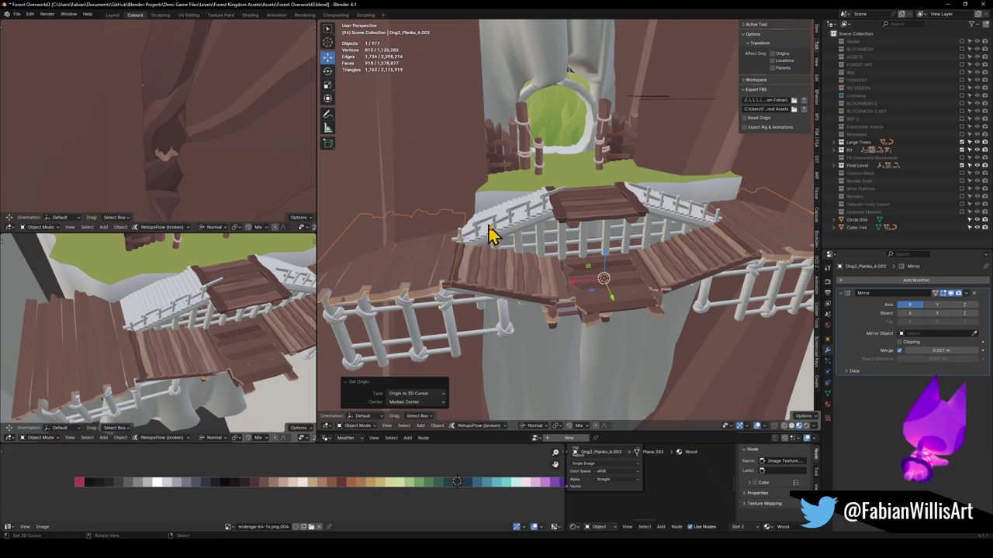
mouse_move(720, 220)
mouse_down()
mouse_move(705, 244)
mouse_move(643, 281)
mouse_move(578, 268)
mouse_move(559, 311)
mouse_move(592, 274)
mouse_move(675, 284)
mouse_move(546, 243)
mouse_up()
scroll(546, 243, down, 3)
click(475, 315)
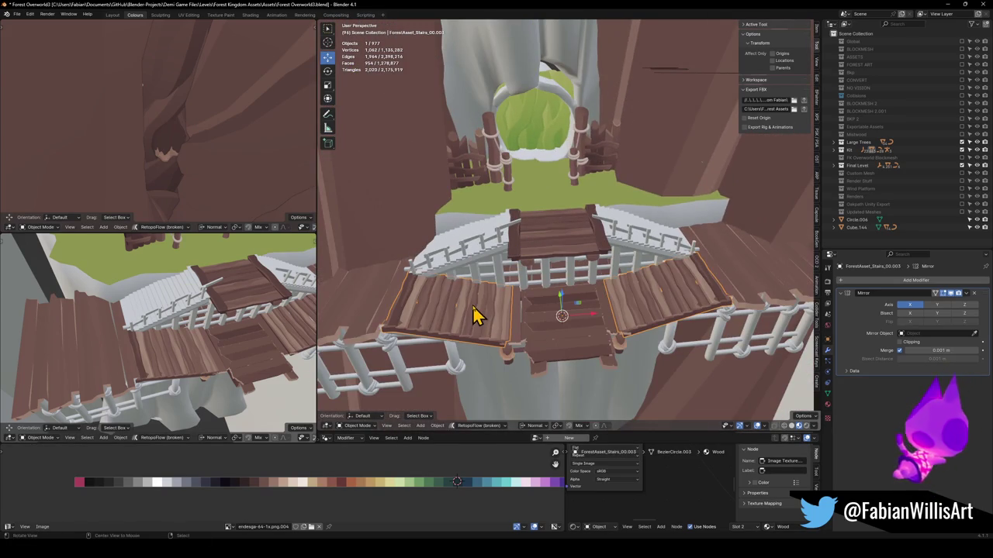
Duplicate the stairs in place and turn the copy 180° about global Z.
key(shift+d)
right_click(496, 308)
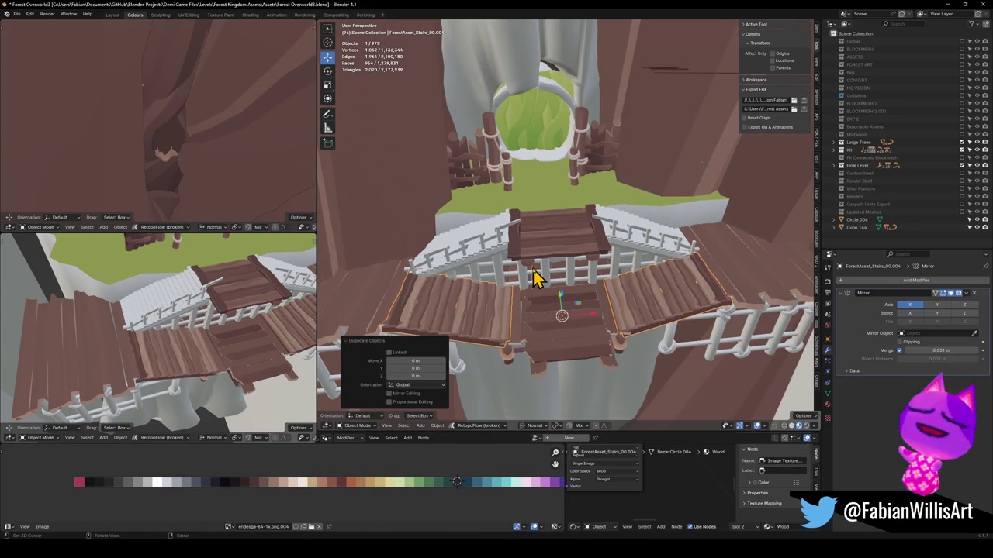
key(Tab)
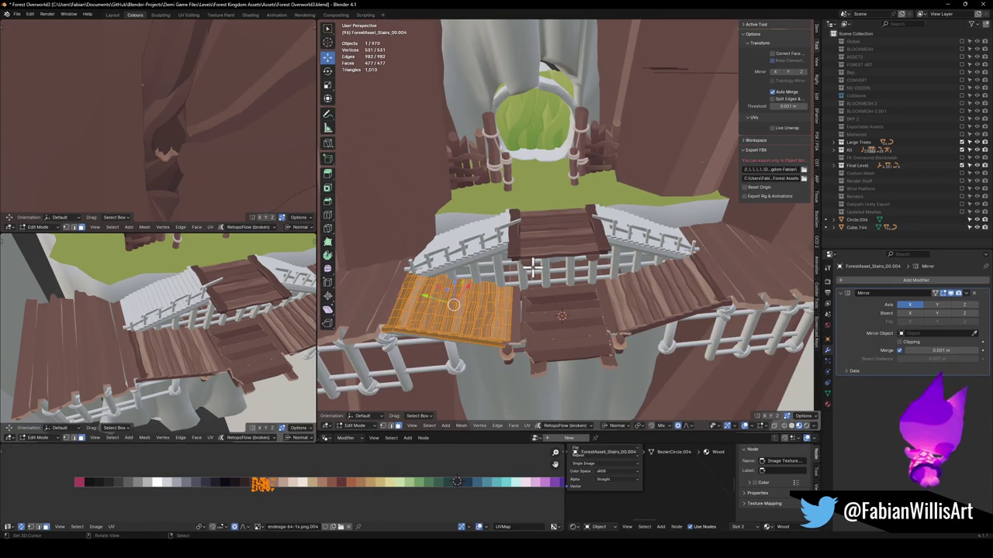
key(comma)
click(516, 222)
text(rz)
text(180)
key(Return)
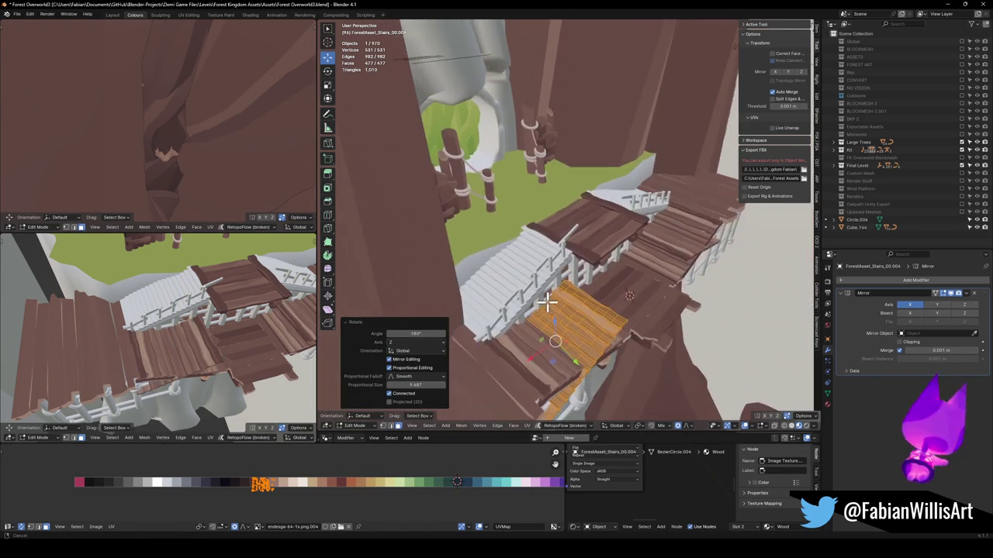
Move the stair copy -12.28 m along Y and raise it 4.6585 m along Z.
key(g)
key(y)
click(541, 318)
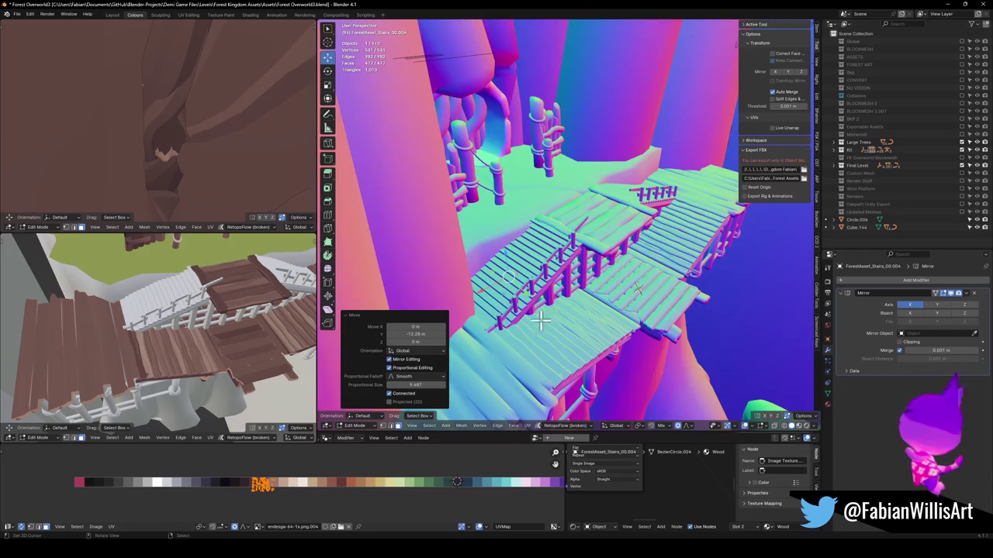
key(g)
key(z)
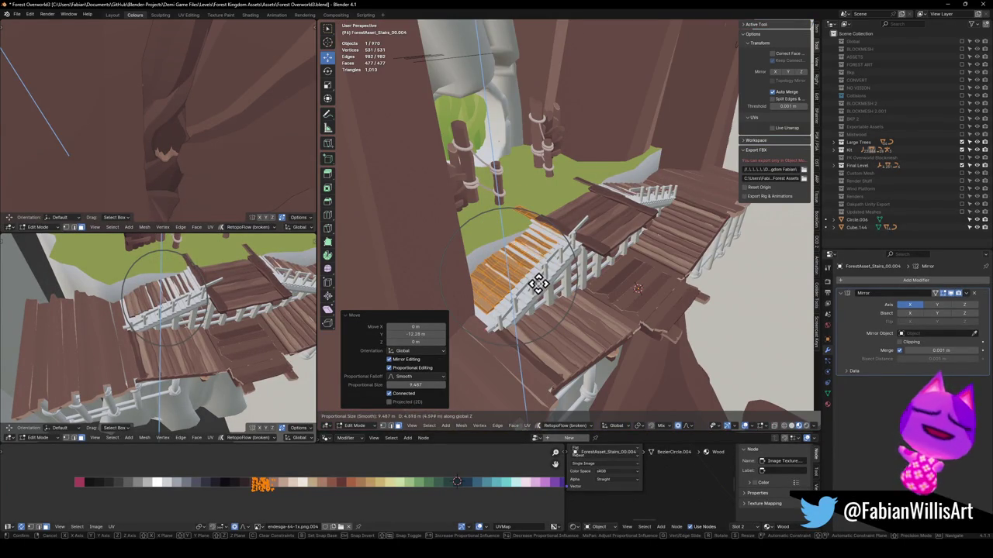
click(537, 281)
scroll(543, 248, up, 4)
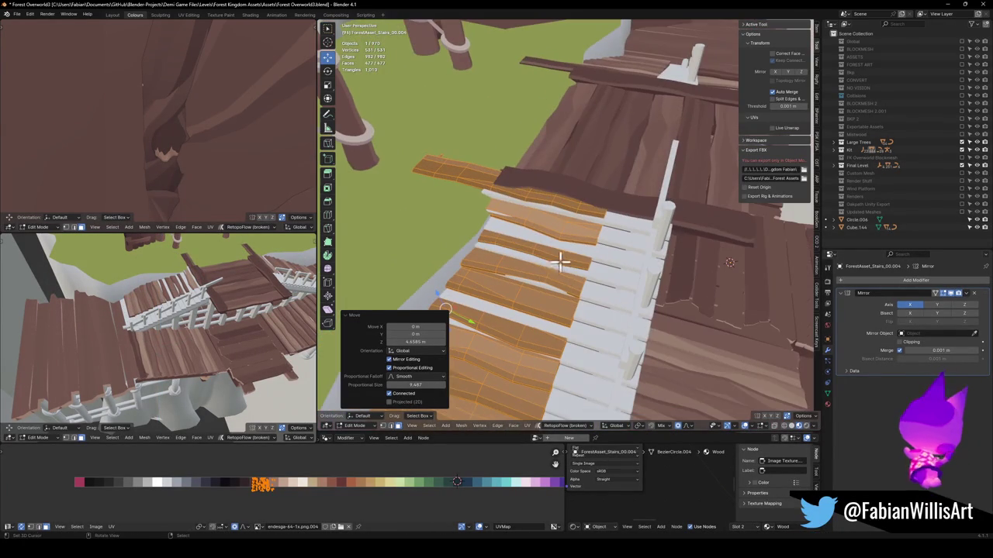
Switch to Normal orientation and slide the stair plank faces 2.8834 m along normal Y.
key(comma)
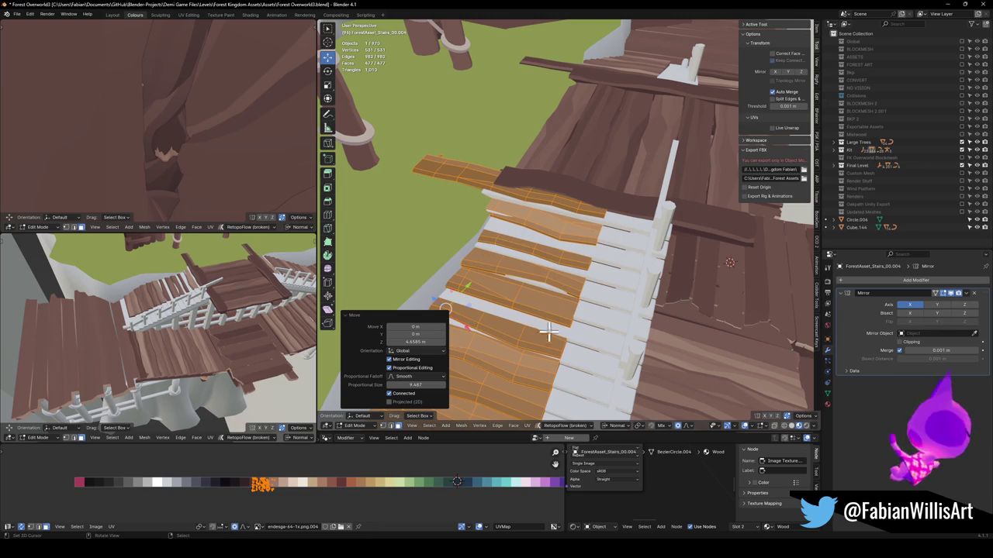
shift+click(504, 290)
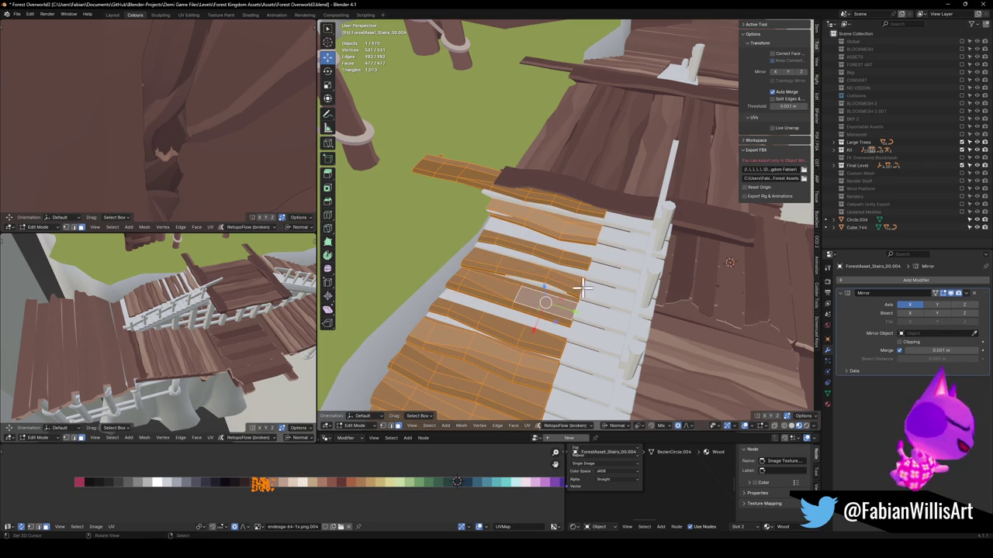
key(g)
key(y)
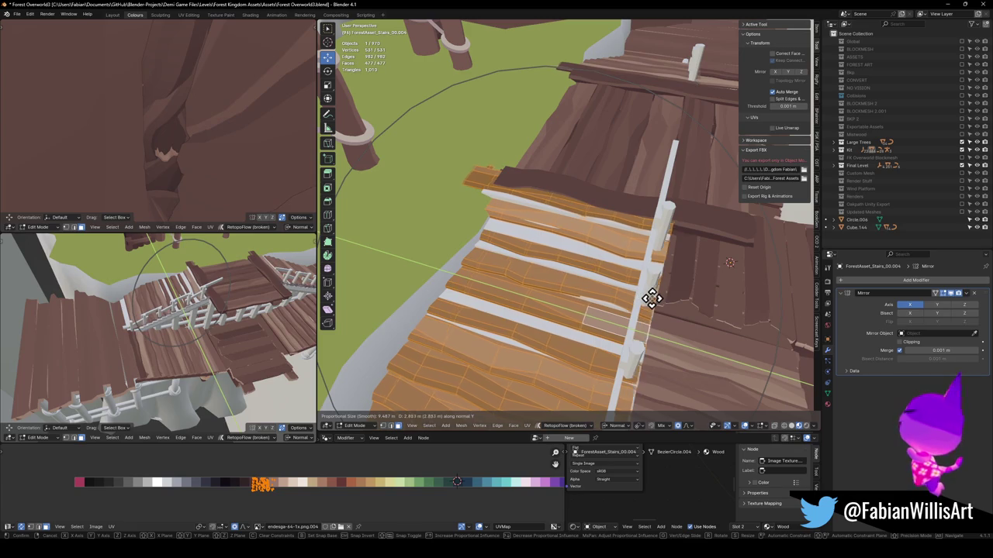
click(652, 299)
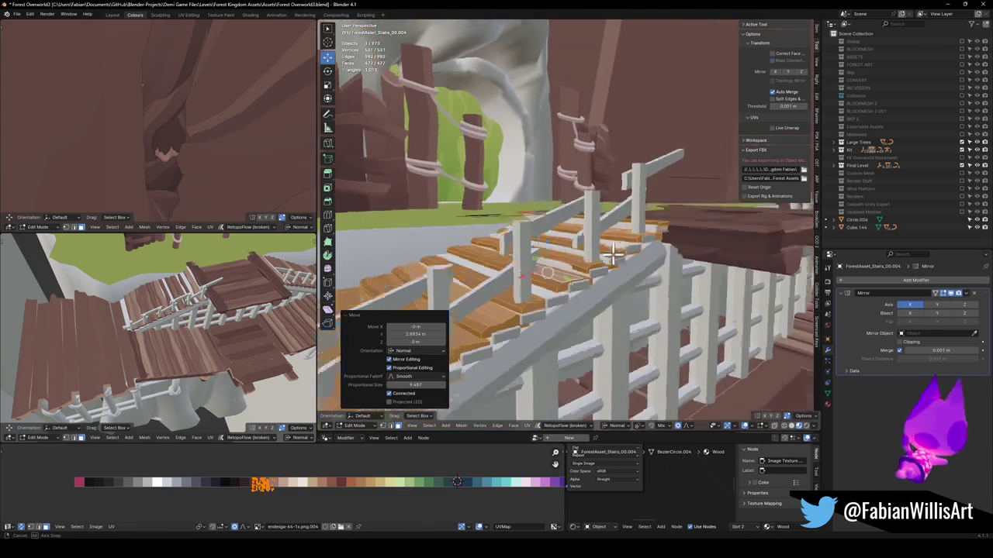
key(g)
key(z)
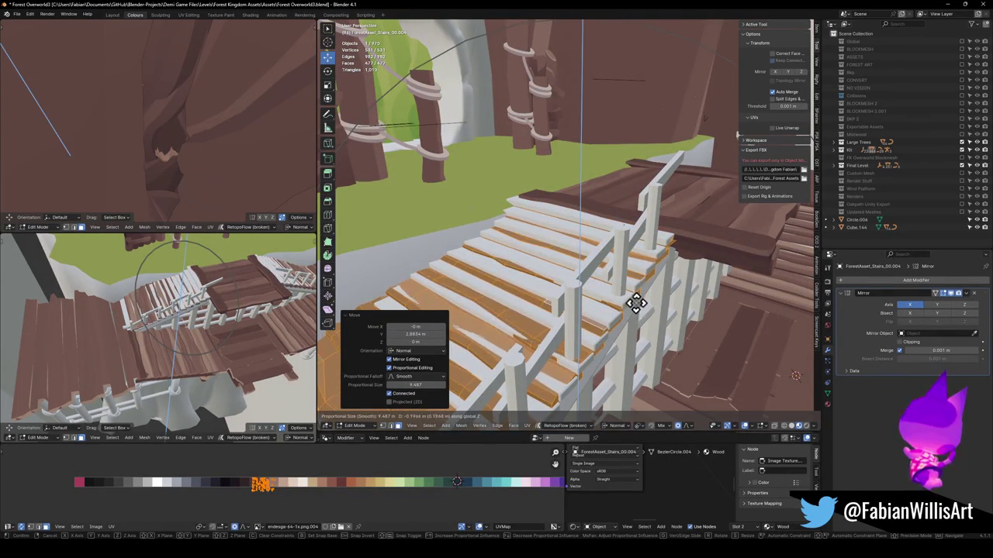
Proportionally drop the stair planks 0.51227 m along normal Z and slide them 0.14464 m along normal Y.
right_click(634, 275)
mouse_move(633, 274)
mouse_down()
mouse_move(594, 259)
mouse_move(677, 237)
mouse_move(638, 271)
mouse_move(680, 259)
mouse_move(634, 237)
mouse_move(547, 231)
mouse_move(595, 220)
mouse_move(594, 232)
mouse_up()
mouse_move(491, 285)
mouse_down()
mouse_move(535, 277)
mouse_move(554, 246)
mouse_move(543, 284)
mouse_move(613, 256)
mouse_up()
key(g)
key(x)
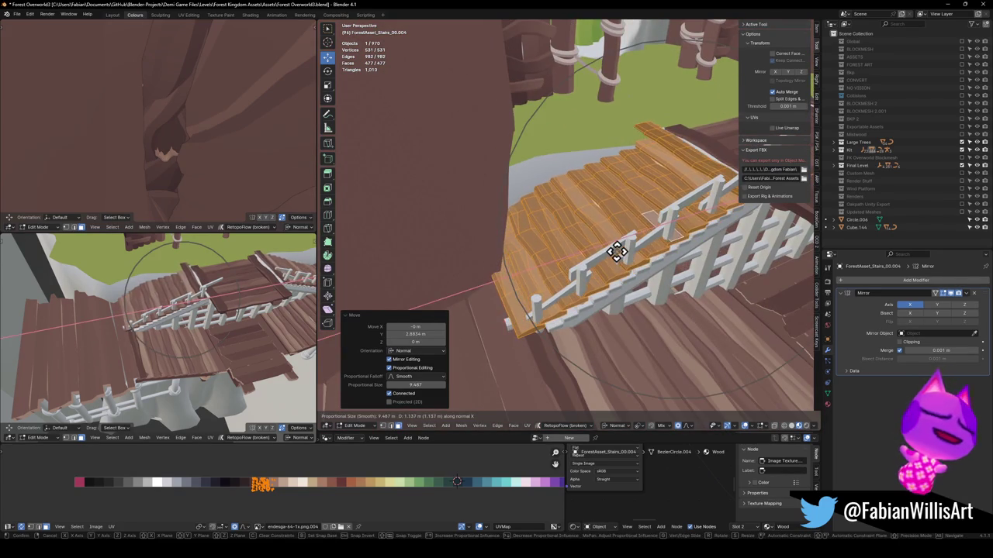
key(z)
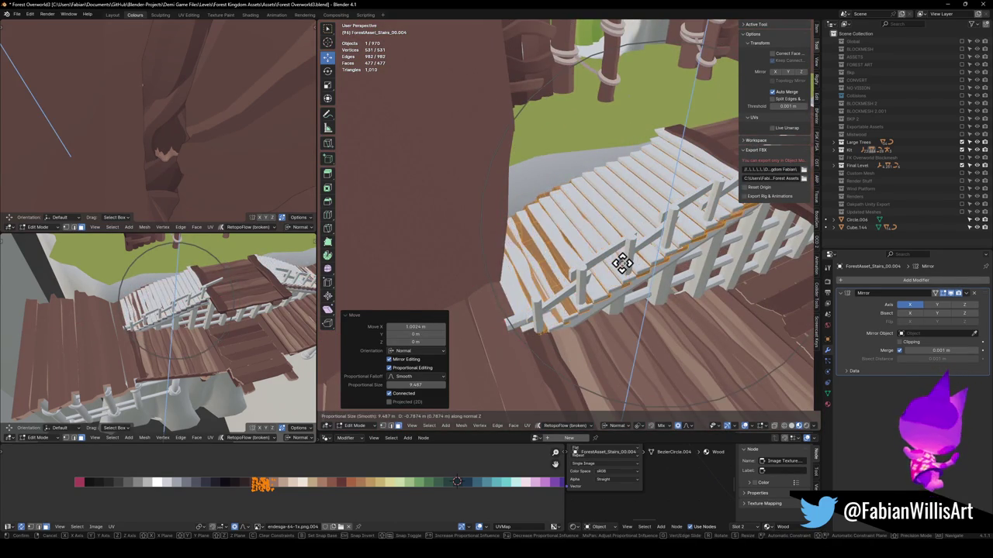
click(620, 259)
mouse_move(542, 225)
mouse_down()
mouse_move(536, 250)
mouse_move(626, 282)
mouse_up()
key(g)
key(y)
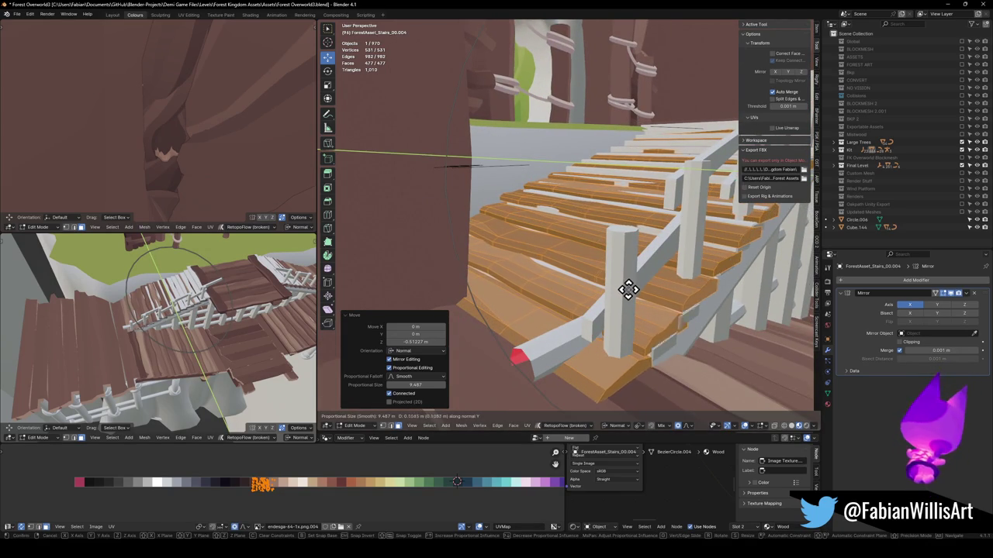
click(625, 287)
mouse_move(625, 288)
mouse_down()
mouse_move(620, 304)
mouse_move(541, 312)
mouse_up()
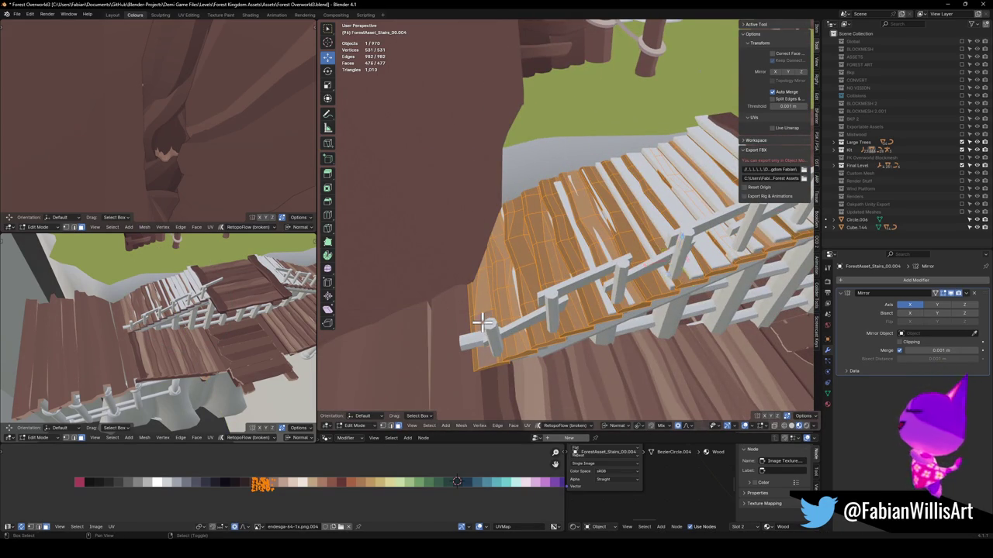
Scale the stair planks along normal X for width, then along normal Z for thickness.
mouse_move(482, 321)
mouse_down()
mouse_move(550, 277)
mouse_move(574, 237)
mouse_move(541, 279)
mouse_up()
key(s)
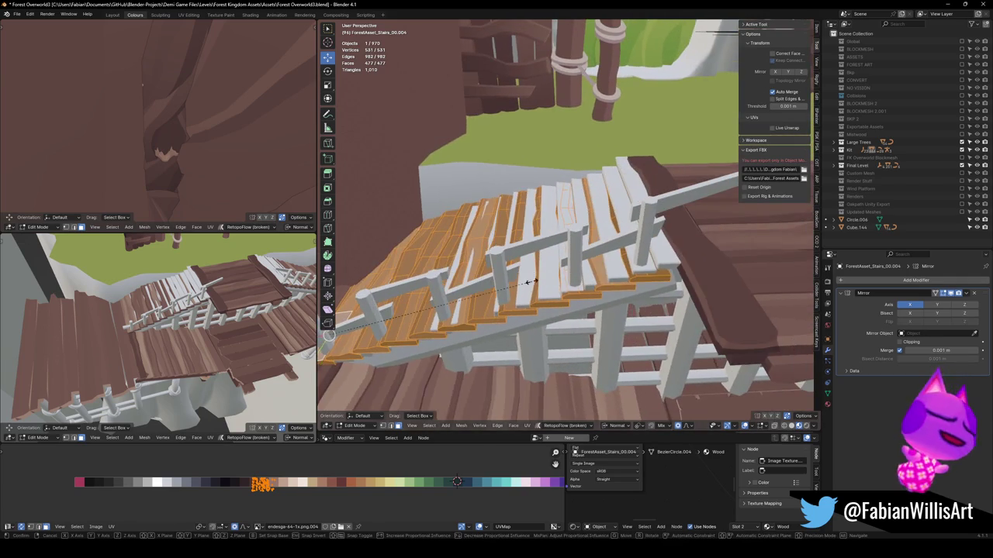
key(x)
key(x)
click(541, 281)
key(s)
key(z)
key(z)
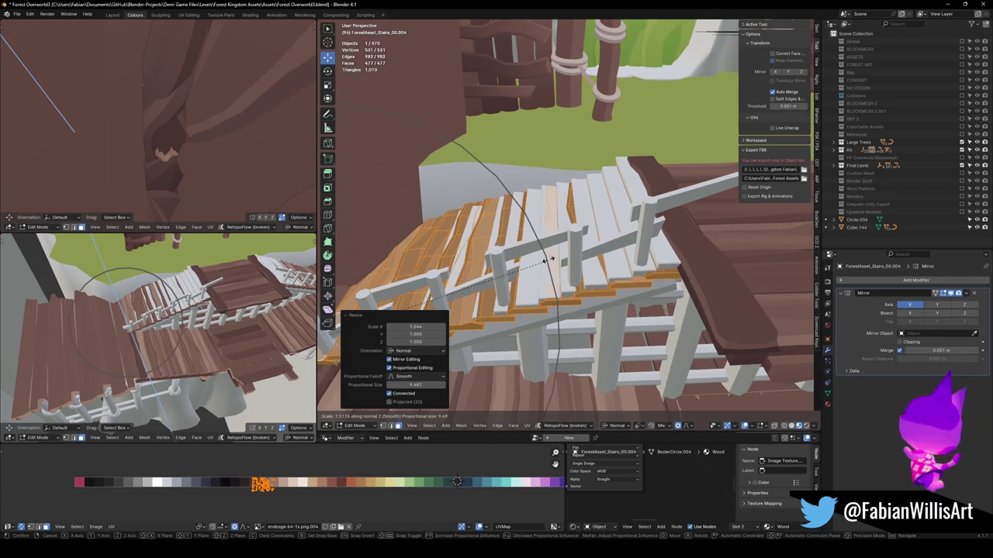
click(576, 211)
mouse_move(577, 211)
mouse_down()
mouse_move(572, 194)
mouse_move(594, 199)
mouse_up()
mouse_move(557, 155)
mouse_down()
mouse_move(550, 222)
mouse_move(536, 224)
mouse_up()
Lengthen the selected stair planks with two scales along normal Y.
key(s)
key(y)
key(y)
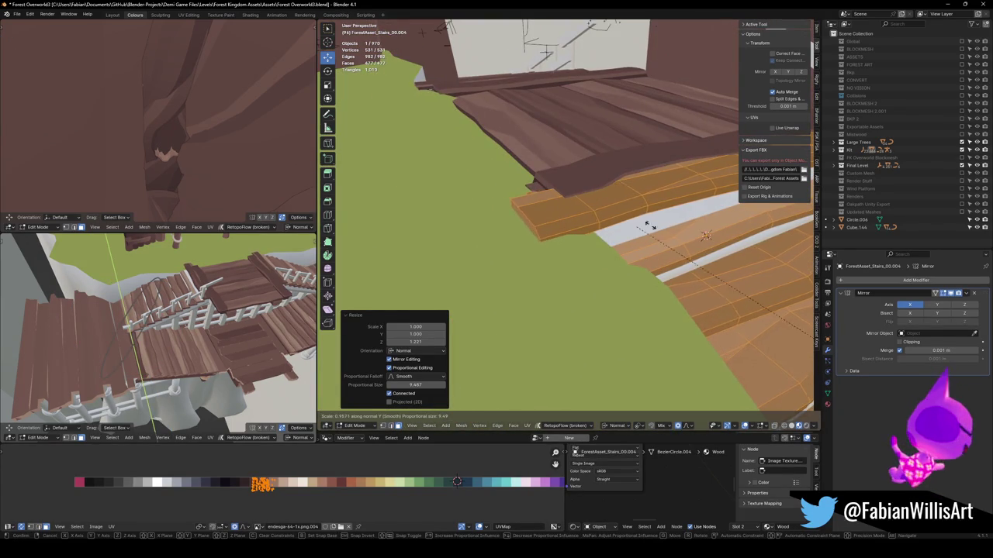
click(410, 180)
mouse_move(410, 180)
mouse_down()
mouse_move(583, 222)
mouse_move(528, 255)
mouse_move(618, 187)
mouse_move(550, 221)
mouse_move(538, 297)
mouse_move(558, 253)
mouse_move(574, 250)
mouse_up()
key(s)
key(y)
key(y)
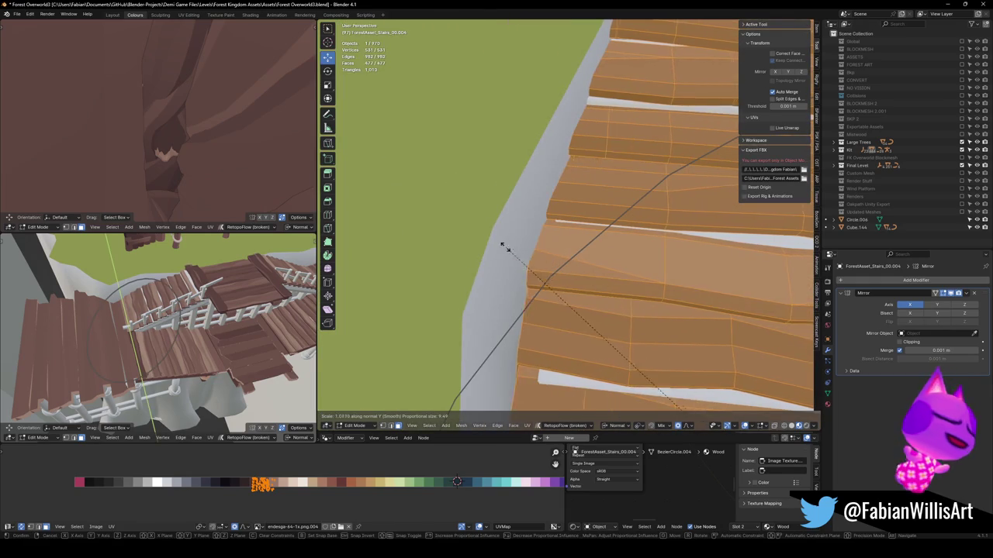
click(470, 240)
mouse_move(470, 239)
mouse_down()
mouse_move(553, 132)
mouse_move(454, 306)
mouse_move(480, 178)
mouse_move(381, 195)
mouse_move(556, 211)
mouse_move(560, 222)
mouse_move(580, 186)
mouse_move(507, 187)
mouse_move(572, 228)
mouse_move(567, 250)
mouse_move(594, 266)
mouse_move(574, 260)
mouse_move(562, 270)
mouse_move(612, 215)
mouse_move(561, 252)
mouse_move(543, 235)
mouse_move(525, 248)
mouse_move(548, 254)
mouse_up()
Trim one small plank end with an edge slide.
click(382, 194)
key(g)
key(g)
click(578, 223)
Delete the selected stairs object in Object Mode, then select the remaining stairs.
key(Tab)
key(Delete)
mouse_move(490, 281)
mouse_down()
mouse_move(532, 271)
mouse_move(574, 241)
mouse_move(501, 286)
mouse_move(532, 272)
mouse_move(536, 299)
mouse_move(465, 304)
mouse_move(454, 295)
mouse_move(484, 266)
mouse_move(525, 256)
mouse_move(588, 315)
mouse_up()
click(587, 315)
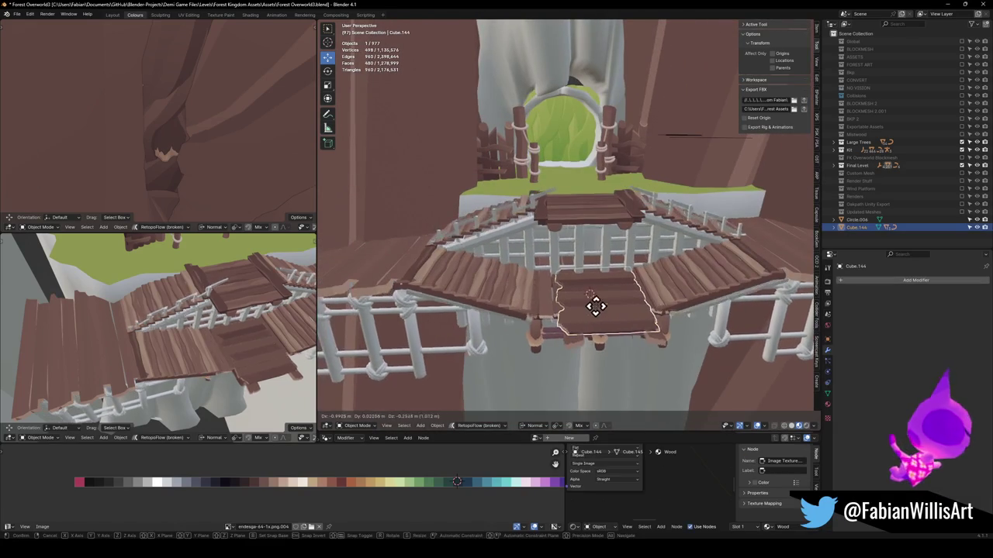
Parent the side stairs and top planks to Cube.144 with Object (Keep Transform).
shift+click(586, 317)
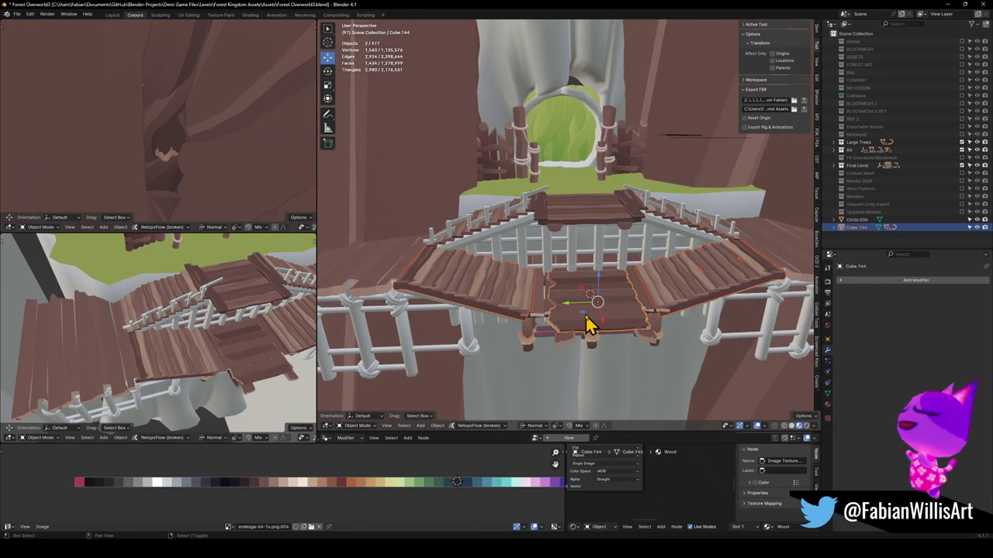
drag(481, 233, 484, 240)
shift+click(485, 241)
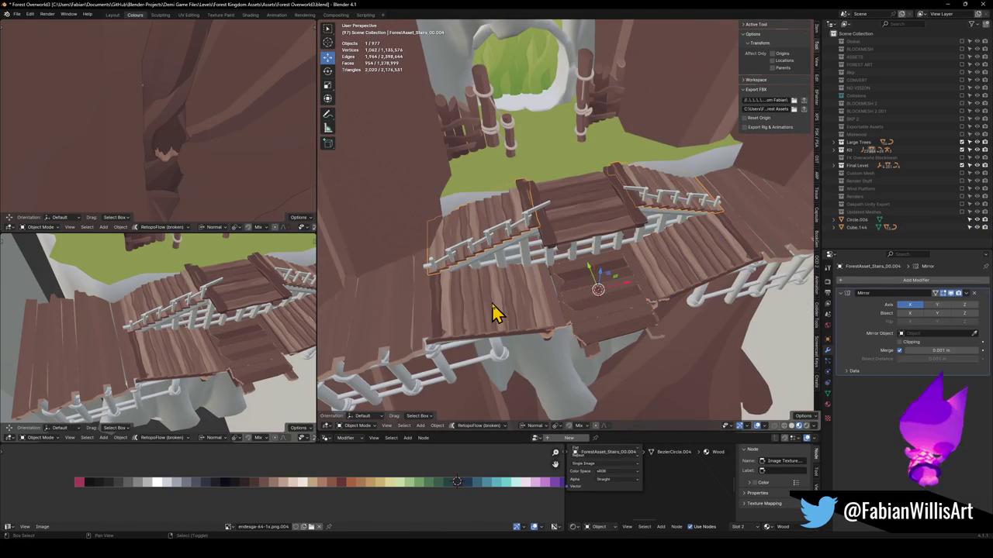
shift+click(601, 321)
key(ctrl+p)
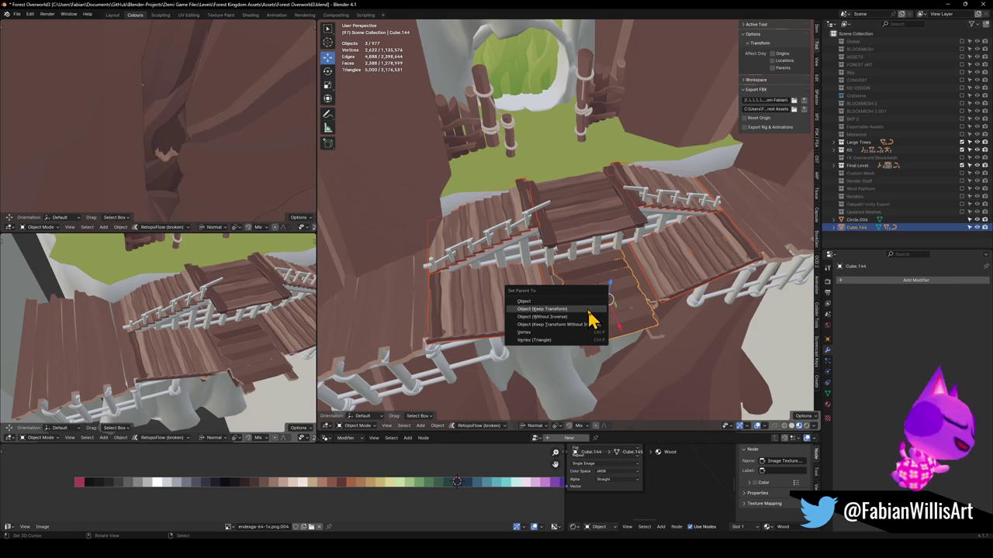
click(580, 310)
Reposition a plank, then parent the Dng2_Planks_6.002 deck planks to Cube.144 keeping transforms.
click(603, 337)
key(g)
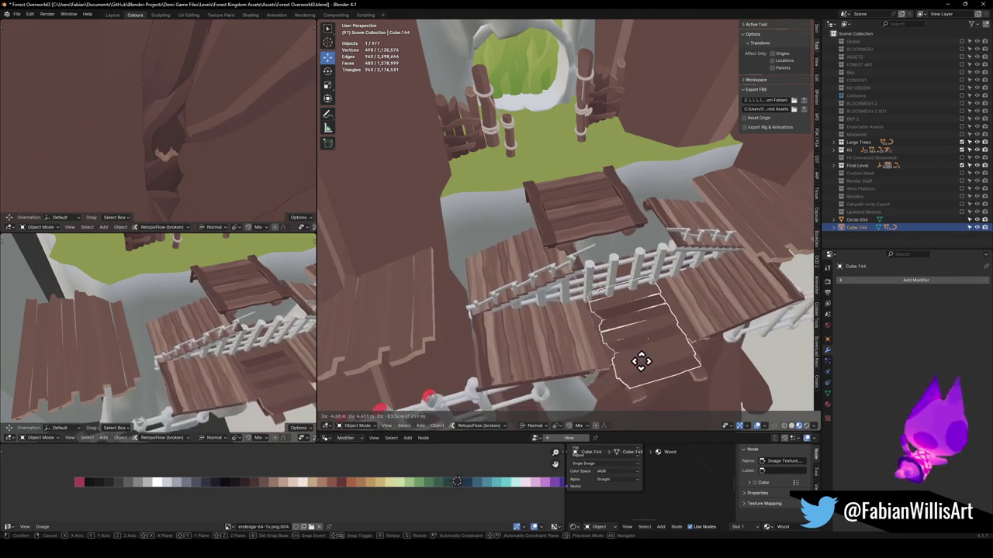
click(627, 379)
click(416, 314)
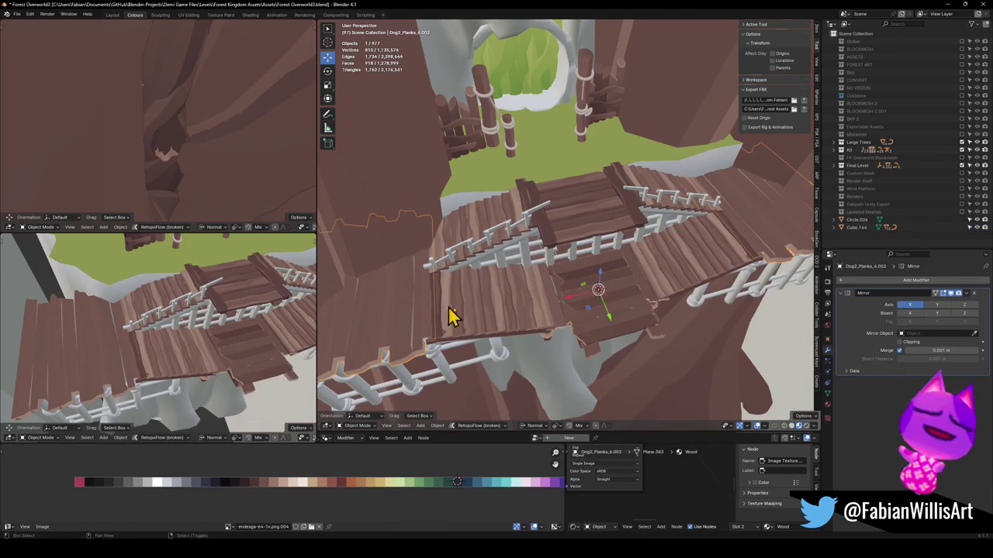
shift+click(587, 320)
key(ctrl+p)
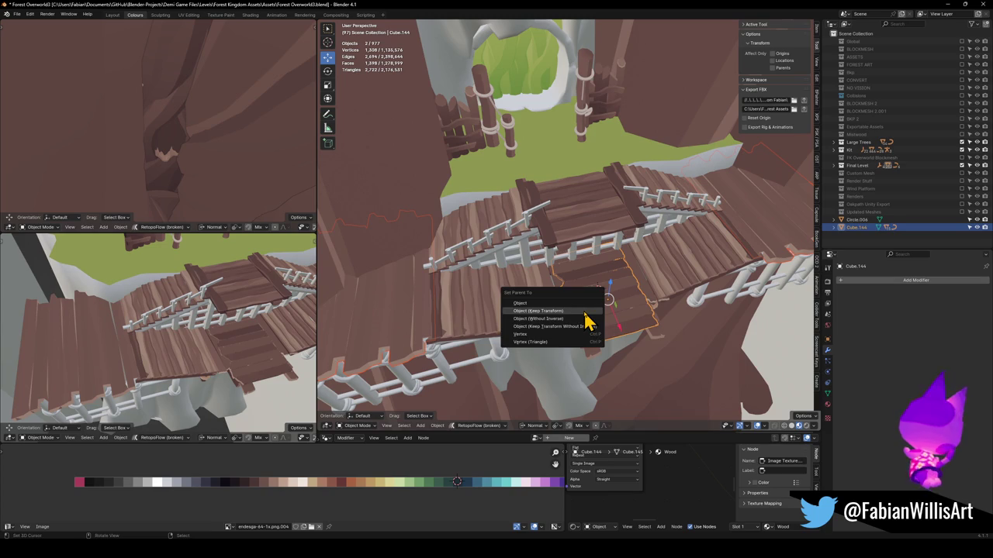
click(585, 314)
Save Forest Overworld3.blend and walk through the scene to check the bridge.
key(alt+a)
key(ctrl+s)
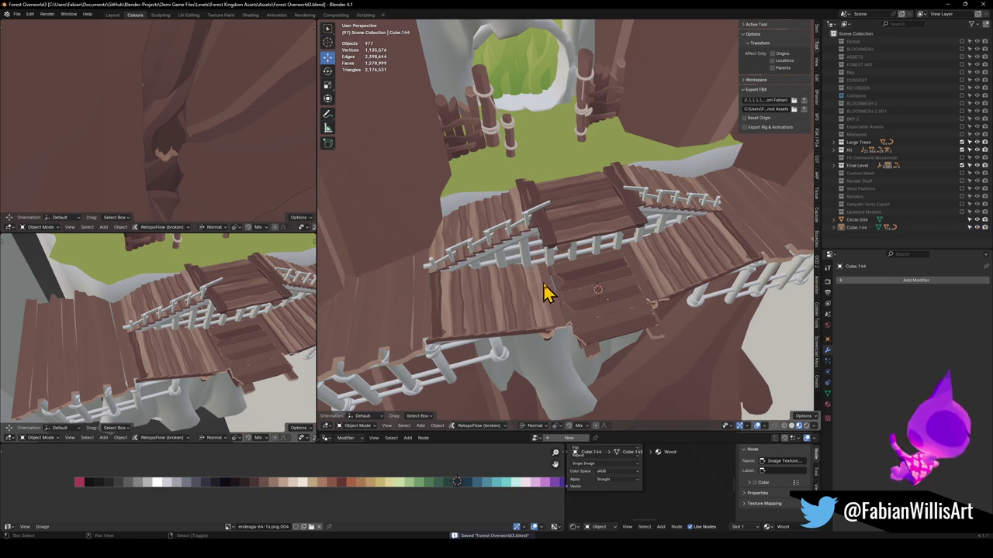
key(shift+grave)
key(w)
click(571, 203)
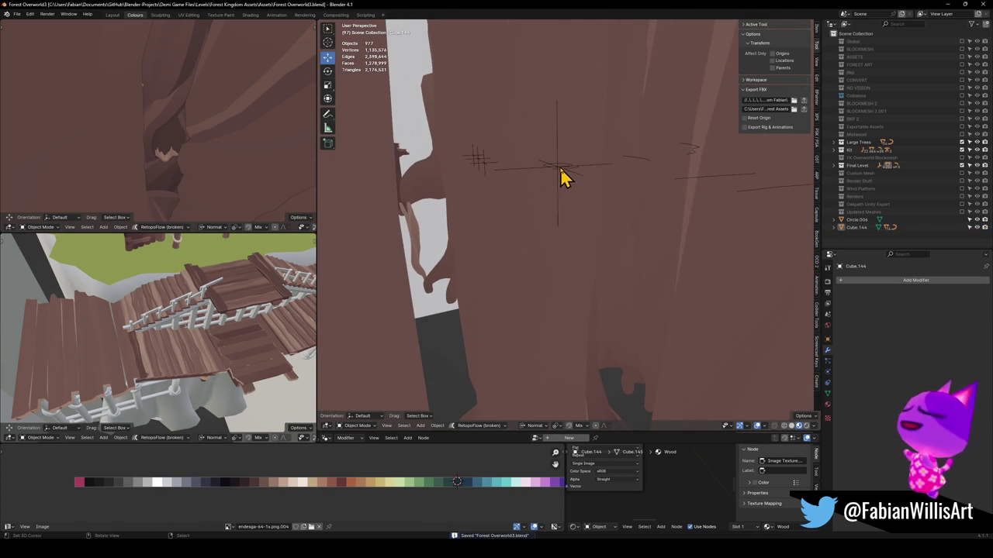
Export the FK_OVERWORLD root empty to FK_OVERWORLD.fbx and return to Unity.
click(558, 166)
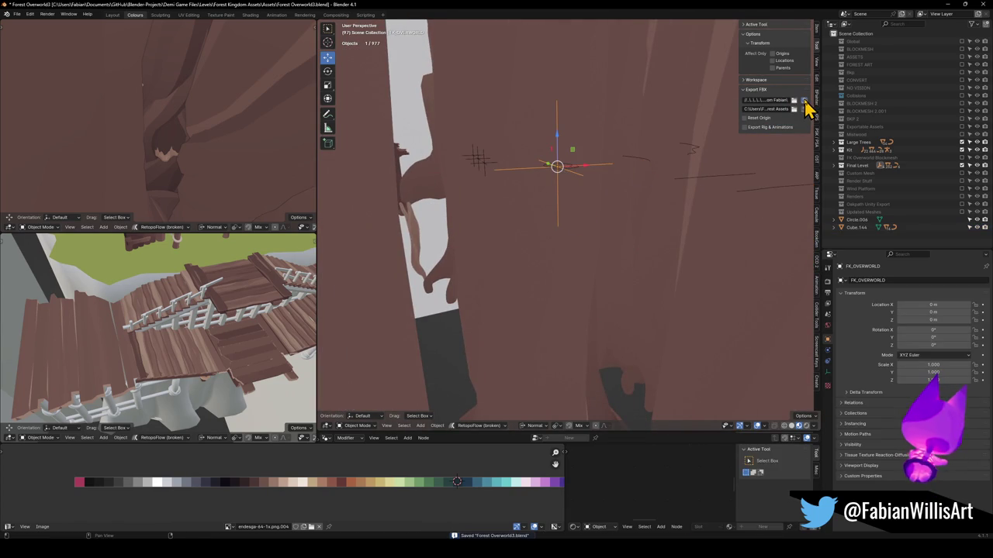
key(ctrl+e)
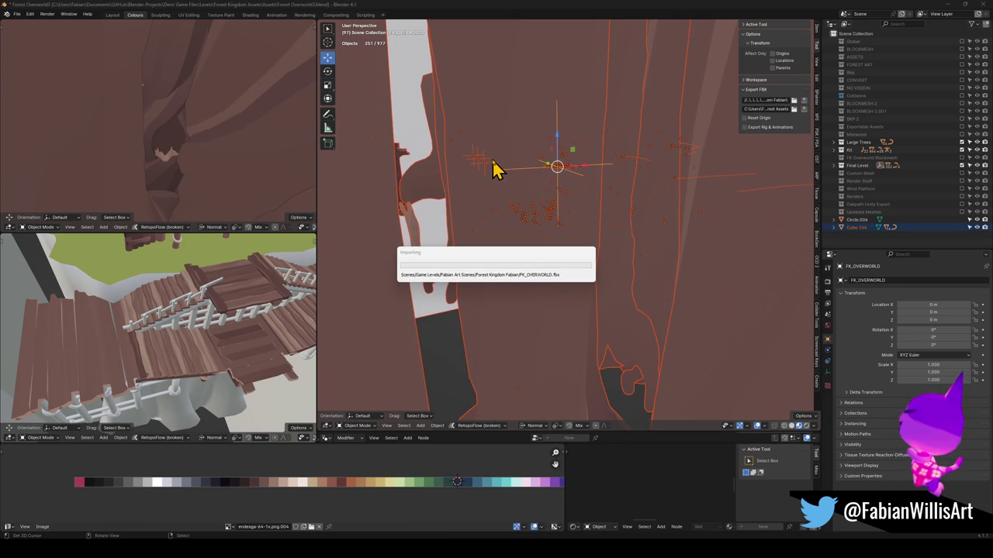
key(alt+Tab)
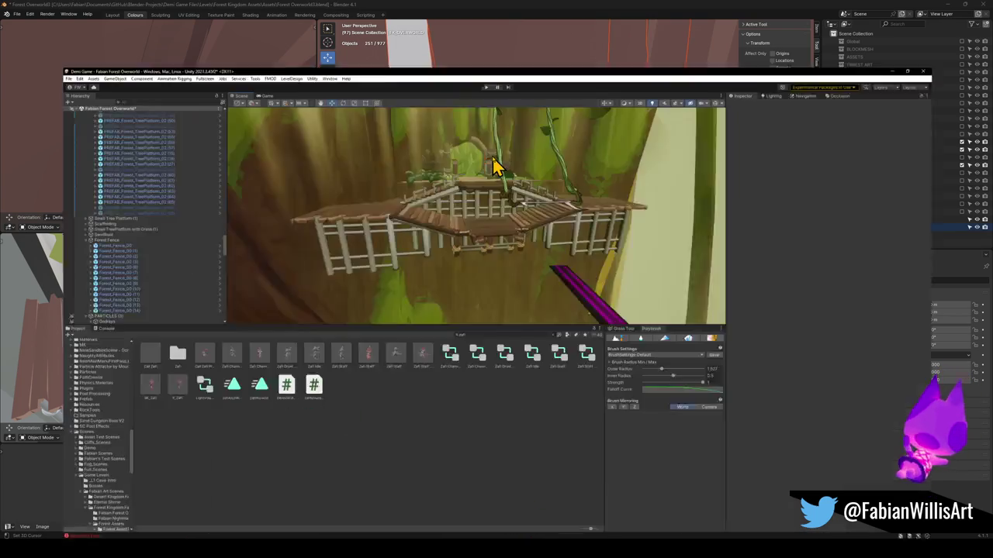
Move tree platform (66) to sit beside the bridge.
mouse_move(488, 184)
mouse_down()
mouse_move(470, 145)
mouse_move(470, 191)
mouse_move(414, 240)
mouse_move(426, 168)
mouse_move(437, 189)
mouse_move(466, 155)
mouse_move(472, 189)
mouse_move(514, 221)
mouse_move(519, 249)
mouse_move(532, 251)
mouse_up()
click(432, 165)
click(532, 251)
mouse_move(476, 180)
mouse_down()
mouse_move(567, 132)
mouse_move(574, 144)
mouse_move(564, 142)
mouse_move(570, 174)
mouse_move(561, 176)
mouse_move(578, 199)
mouse_move(581, 171)
mouse_move(565, 153)
mouse_move(532, 151)
mouse_move(537, 161)
mouse_move(477, 171)
mouse_move(410, 155)
mouse_move(492, 162)
mouse_move(536, 204)
mouse_move(597, 225)
mouse_move(612, 194)
mouse_move(627, 198)
mouse_move(409, 195)
mouse_move(523, 173)
mouse_move(559, 177)
mouse_move(532, 188)
mouse_move(490, 268)
mouse_move(483, 197)
mouse_move(464, 193)
mouse_move(496, 186)
mouse_move(490, 178)
mouse_move(483, 222)
mouse_up()
click(490, 268)
Duplicate the right-hand tree platform, place the copy opposite the bridge, rotate it about Y.
click(541, 163)
key(ctrl+d)
mouse_move(528, 159)
mouse_down()
mouse_move(256, 172)
mouse_move(321, 193)
mouse_move(308, 201)
mouse_move(388, 215)
mouse_move(360, 232)
mouse_move(463, 221)
mouse_up()
key(e)
drag(419, 144, 359, 165)
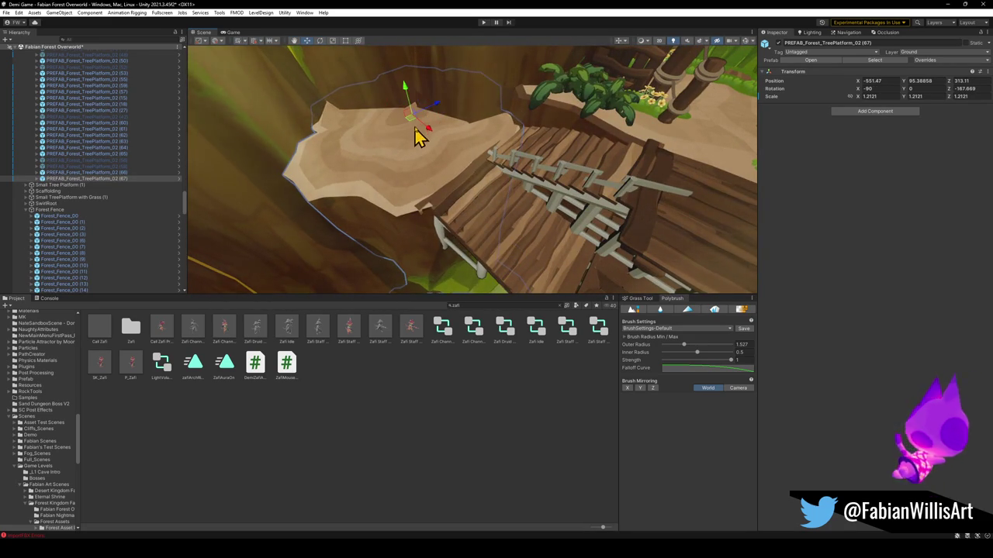
Nudge the platform toward the stairs and deactivate the Dng2_Planks_6.002 object.
drag(417, 128, 409, 104)
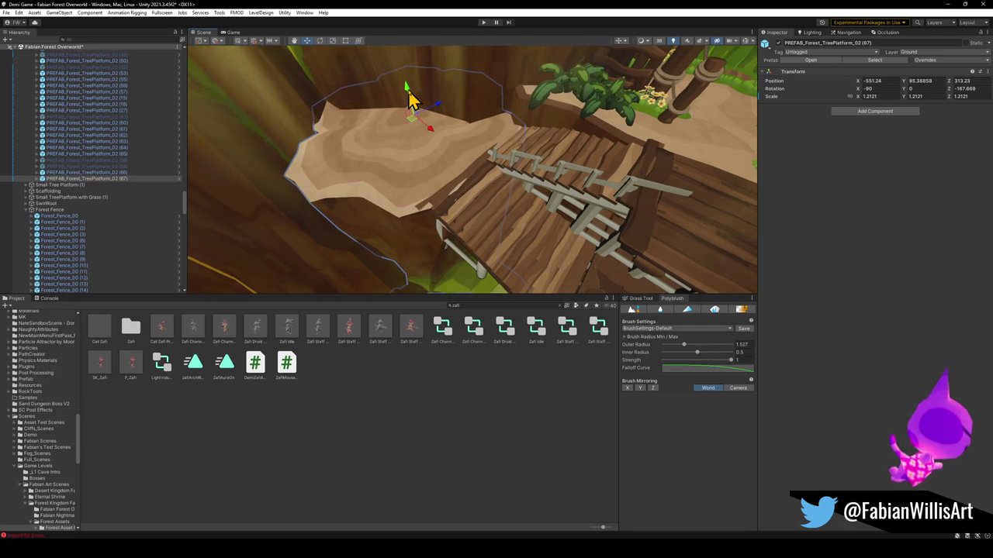
mouse_move(417, 131)
mouse_down()
mouse_move(388, 111)
mouse_move(420, 132)
mouse_up()
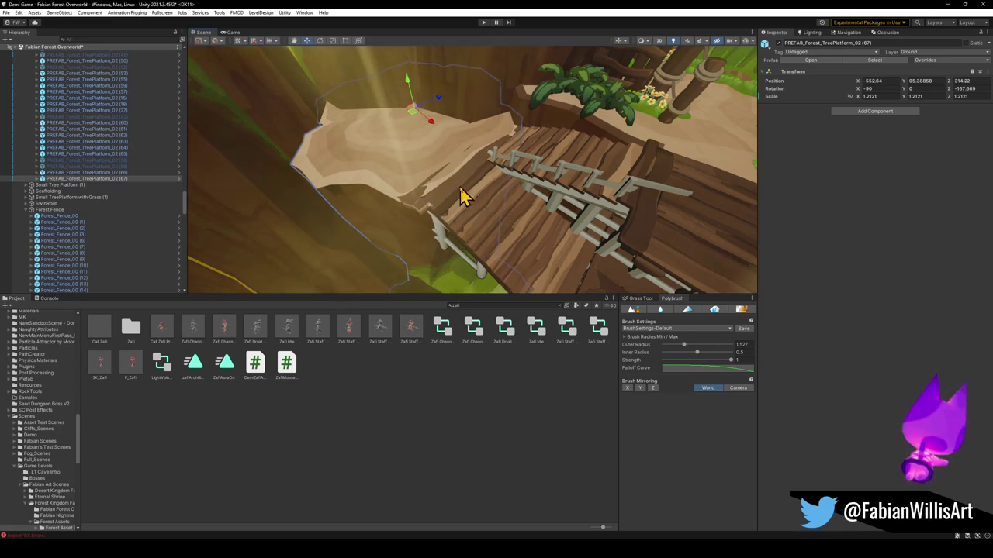
click(437, 222)
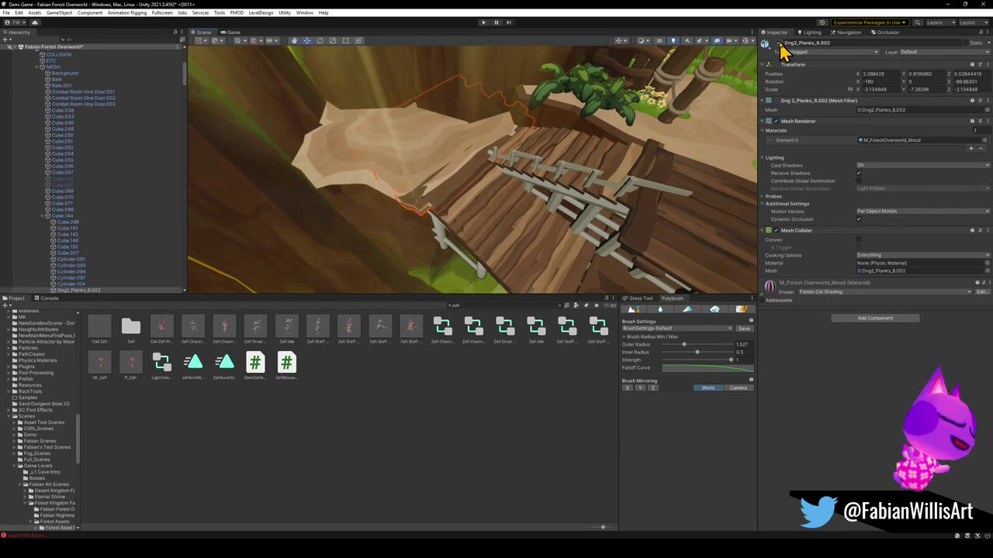
click(780, 44)
Fit the tree platform against the stairs at X -483.05, Z 320.62, undoing a stray rotation.
click(419, 128)
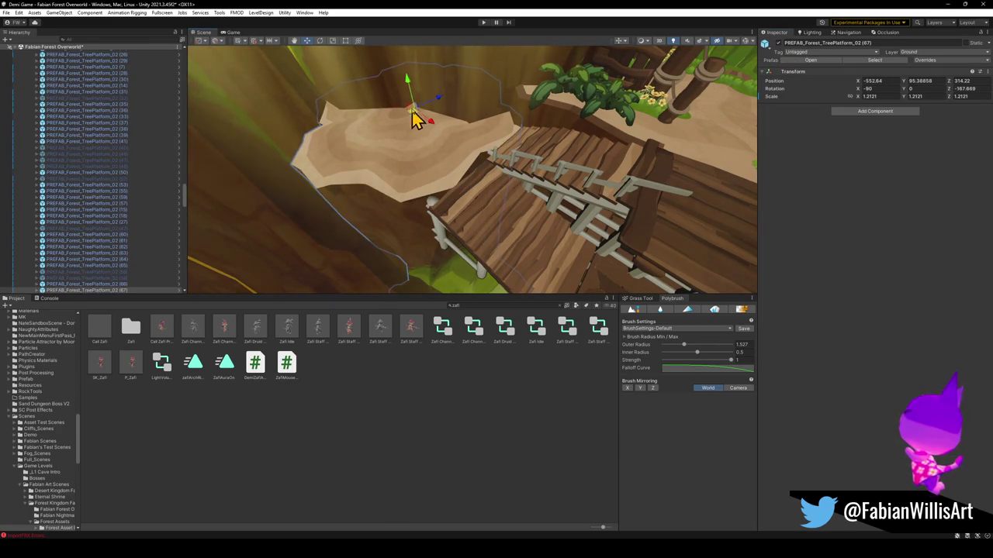
mouse_move(416, 124)
mouse_down()
mouse_move(408, 155)
mouse_move(348, 164)
mouse_move(445, 146)
mouse_up()
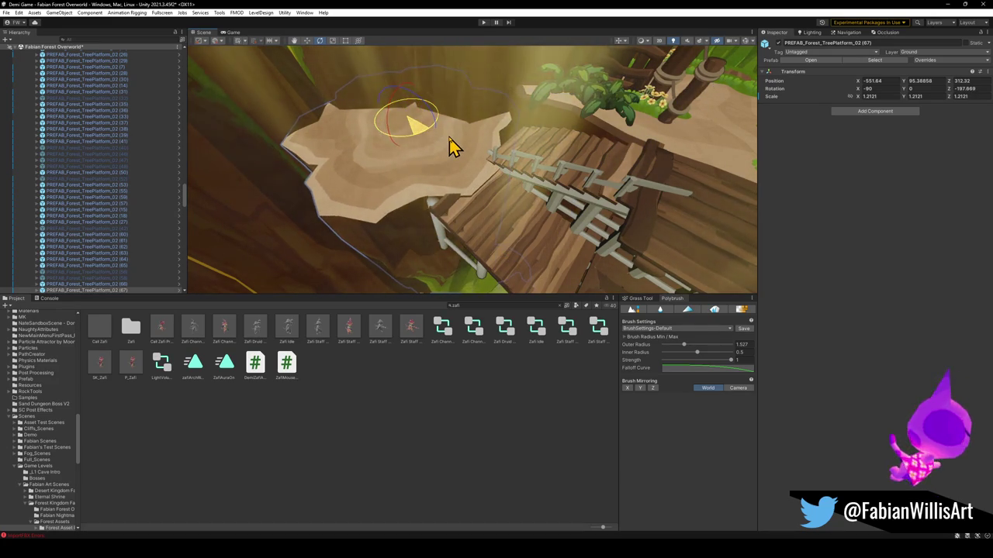
key(ctrl+z)
key(w)
drag(408, 127, 417, 128)
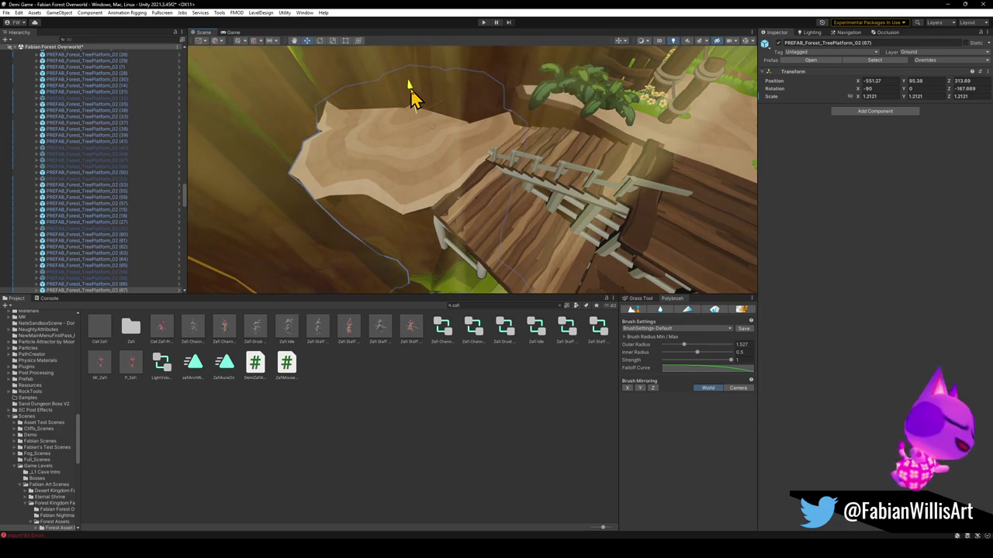
click(458, 494)
Orbit around the stairs to review the tree platforms flanking the bridge.
mouse_move(449, 256)
mouse_down()
mouse_move(455, 243)
mouse_move(548, 249)
mouse_move(616, 217)
mouse_move(454, 196)
mouse_move(540, 196)
mouse_up()
click(539, 196)
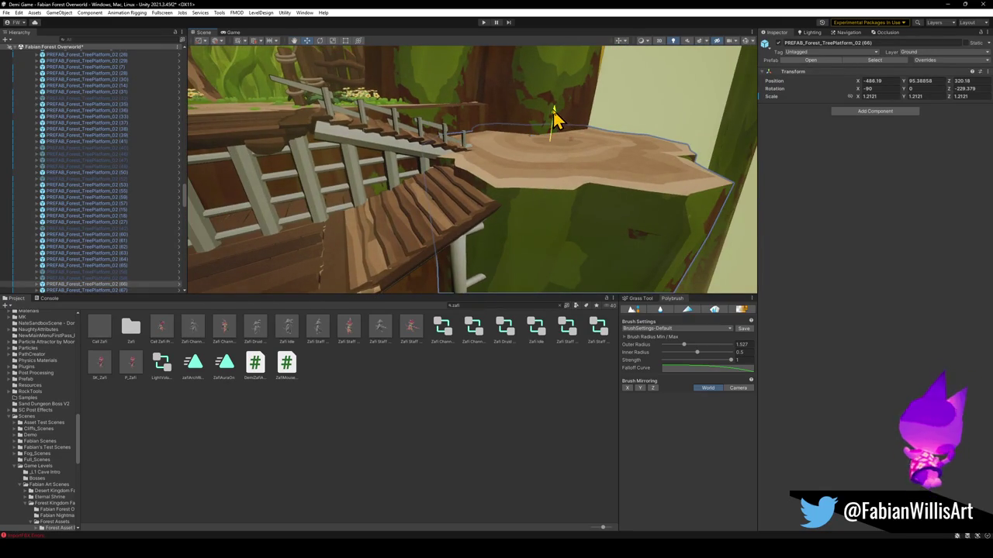
mouse_move(553, 160)
mouse_down()
mouse_move(572, 173)
mouse_move(541, 157)
mouse_move(554, 135)
mouse_move(532, 150)
mouse_move(486, 139)
mouse_move(480, 248)
mouse_move(445, 235)
mouse_move(431, 158)
mouse_up()
click(481, 248)
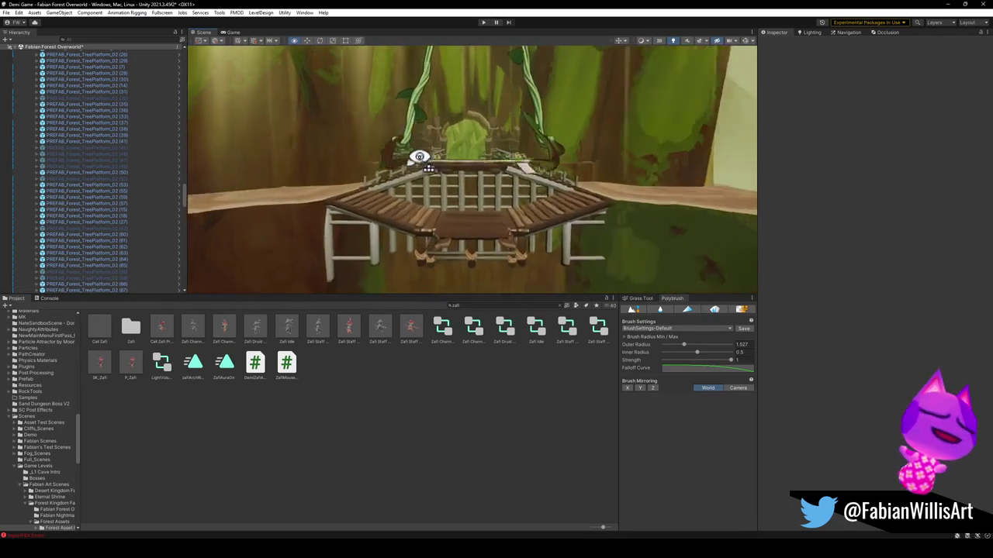
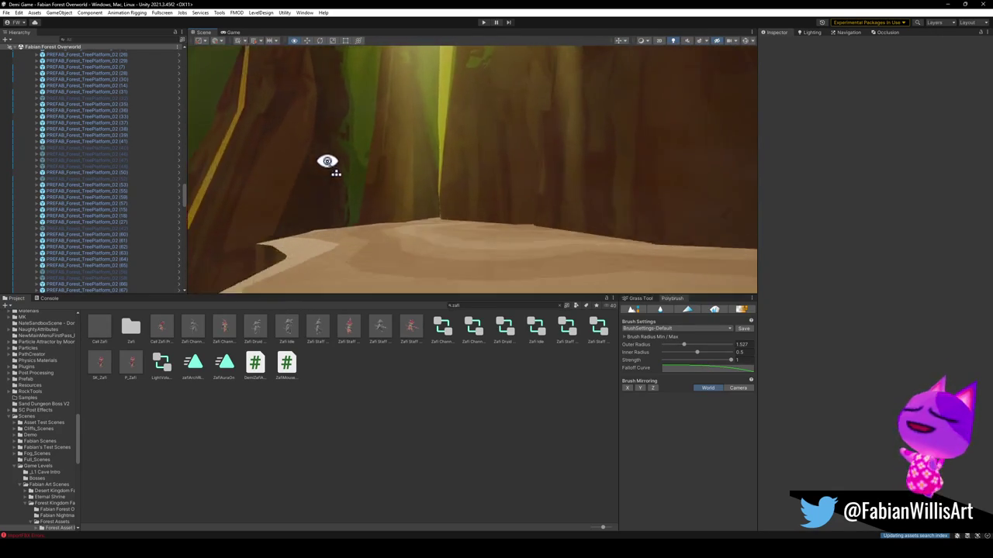
Fly to the wooden stairs and drag the moss patch across the dirt path.
key(w)
key(w)
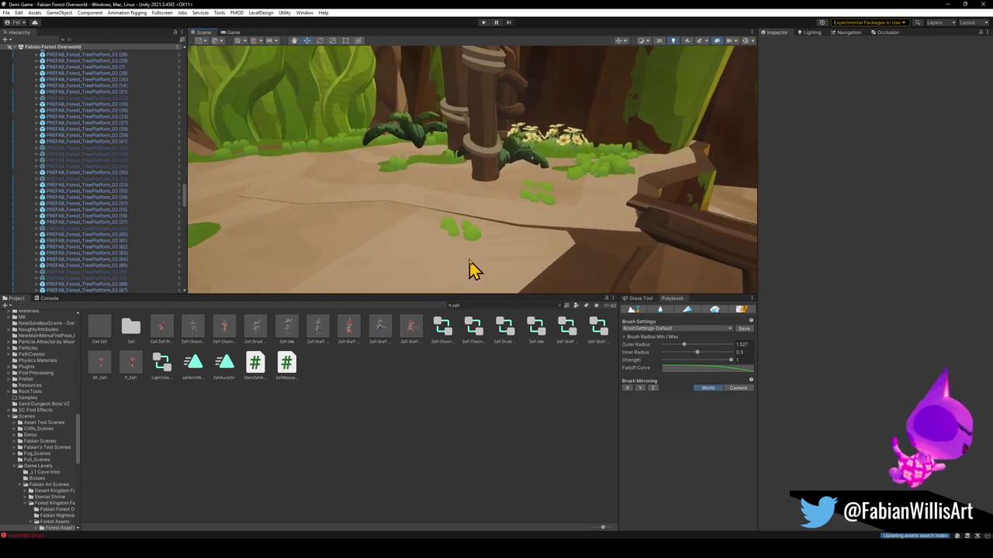
click(471, 240)
key(w)
mouse_move(553, 175)
mouse_down()
mouse_move(479, 229)
mouse_move(492, 191)
mouse_move(511, 183)
mouse_move(439, 183)
mouse_move(445, 303)
mouse_move(399, 215)
mouse_move(466, 194)
mouse_up()
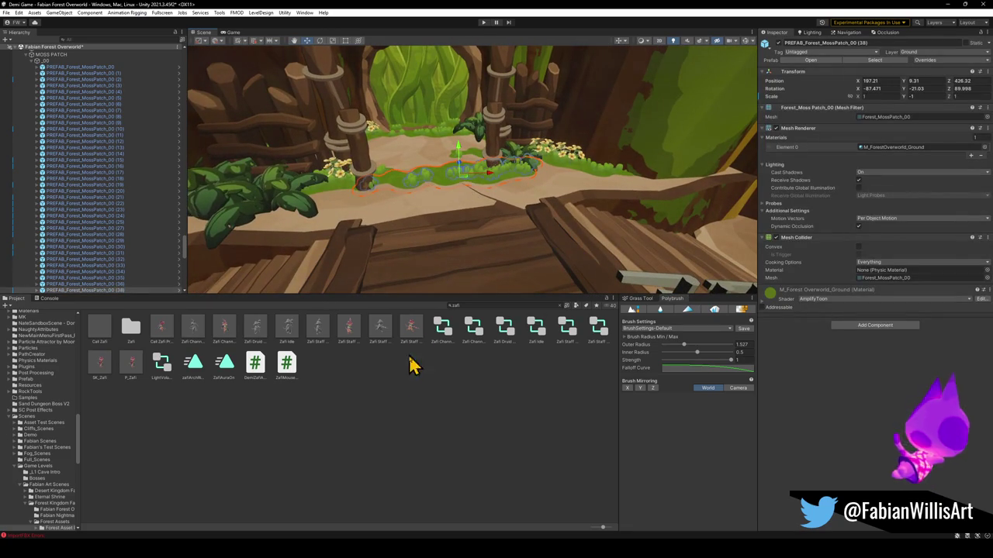
Shift the moss patch along the path and lower MossPatch_00 (38) slightly into the ground.
mouse_move(485, 242)
mouse_down()
mouse_move(461, 235)
mouse_move(483, 224)
mouse_move(525, 248)
mouse_move(443, 237)
mouse_move(414, 244)
mouse_up()
click(519, 241)
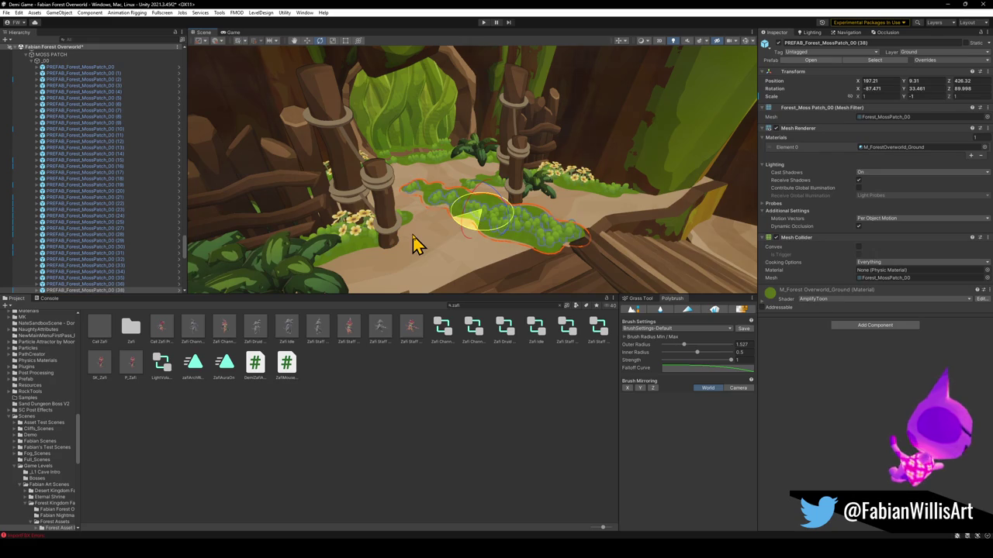
drag(479, 224, 473, 222)
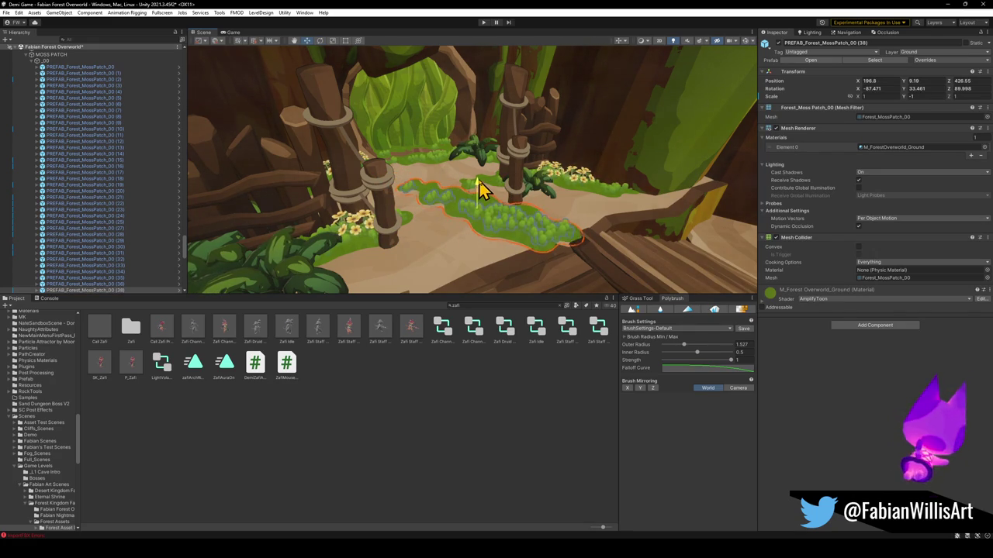
click(514, 359)
mouse_move(512, 256)
mouse_down()
mouse_move(532, 200)
mouse_move(527, 178)
mouse_move(516, 186)
mouse_up()
click(434, 133)
drag(369, 143, 373, 140)
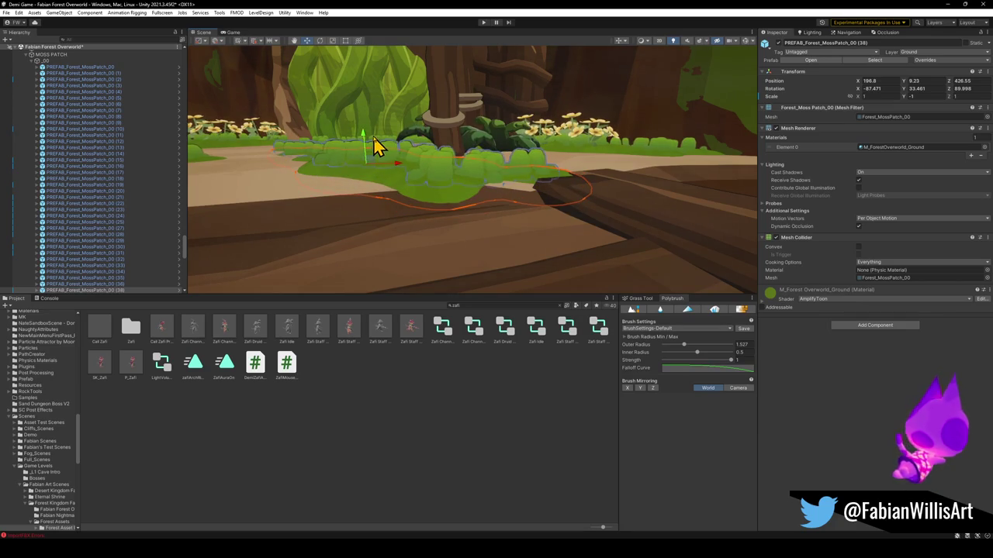
click(430, 414)
Orbit along the path and select MossPatch_00 (58) beside the post to check its placement.
mouse_move(439, 264)
mouse_down()
mouse_move(443, 253)
mouse_move(454, 279)
mouse_move(472, 282)
mouse_up()
click(534, 231)
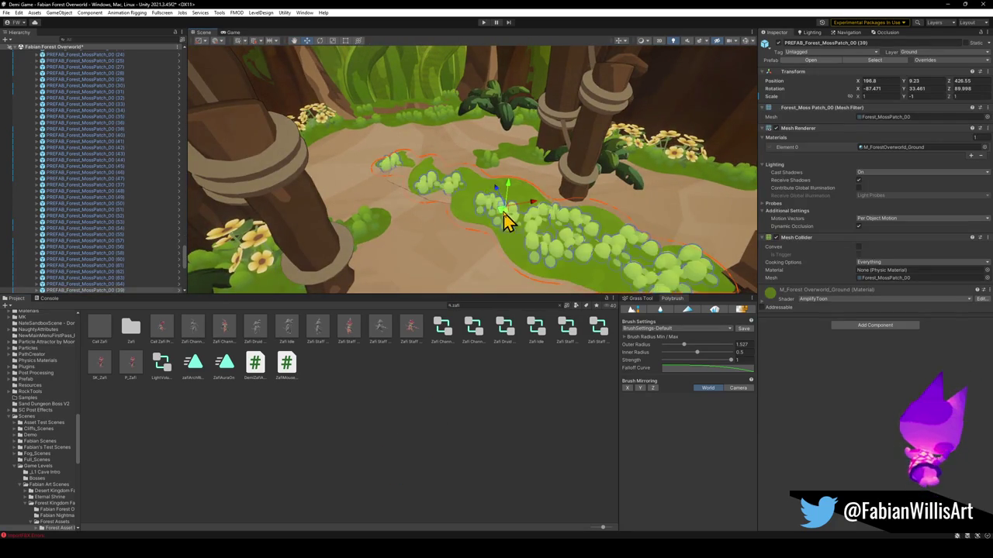
click(477, 419)
drag(495, 245, 411, 212)
key(s)
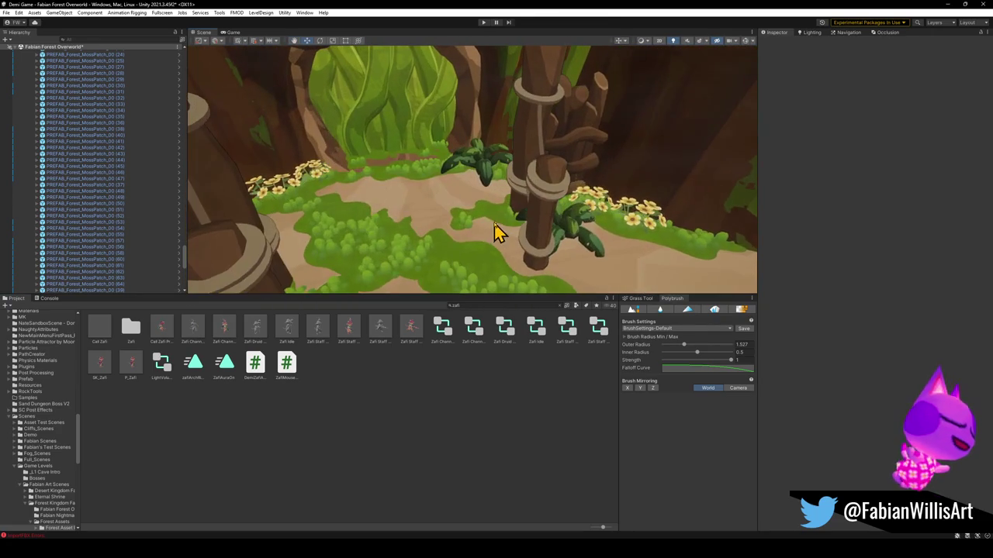
click(498, 230)
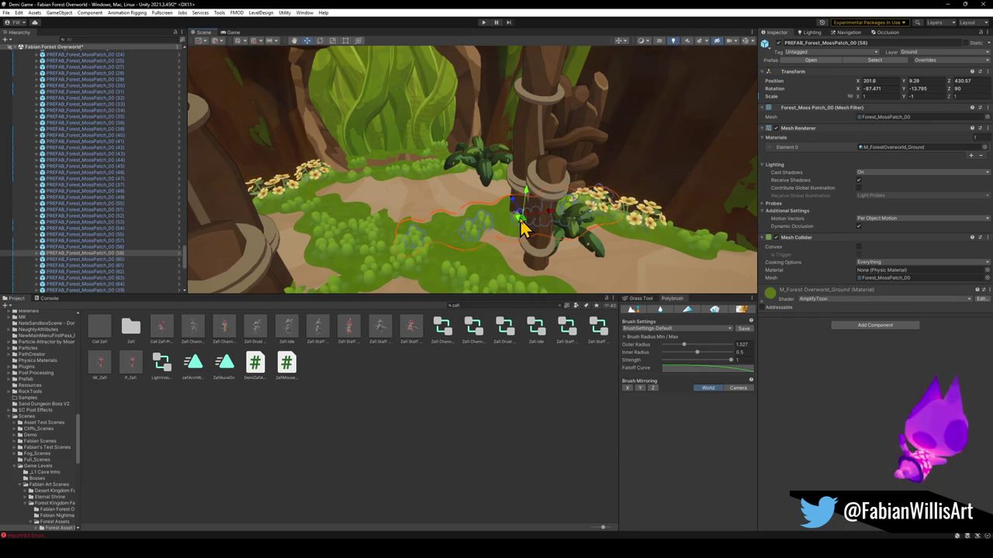
click(478, 468)
mouse_move(505, 249)
mouse_down()
mouse_move(458, 228)
mouse_move(487, 211)
mouse_move(468, 208)
mouse_move(468, 224)
mouse_move(441, 237)
mouse_move(471, 228)
mouse_move(450, 255)
mouse_up()
Select the bridge, its child Cube.144, and the Dng2_Planks_6.002 planks.
click(482, 220)
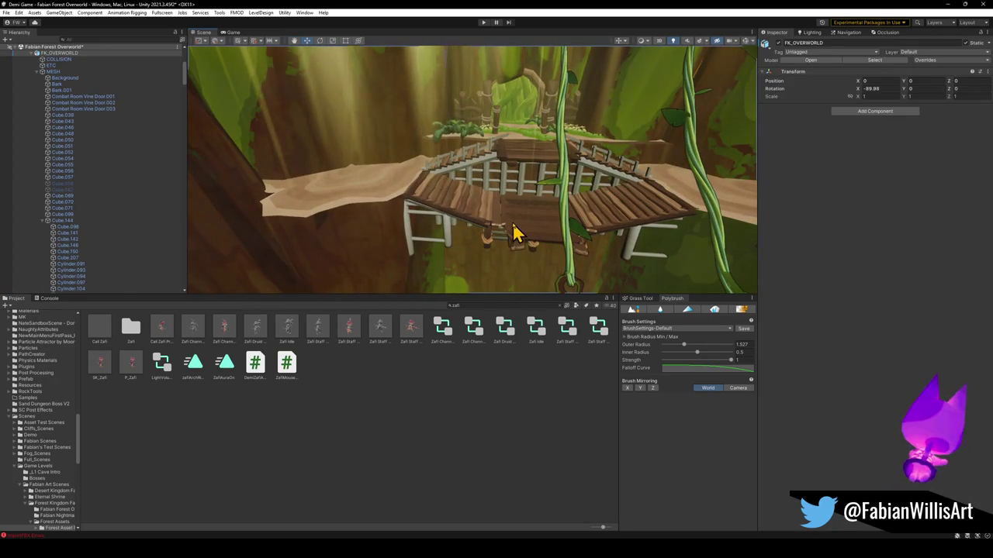
click(522, 245)
scroll(115, 241, down, 3)
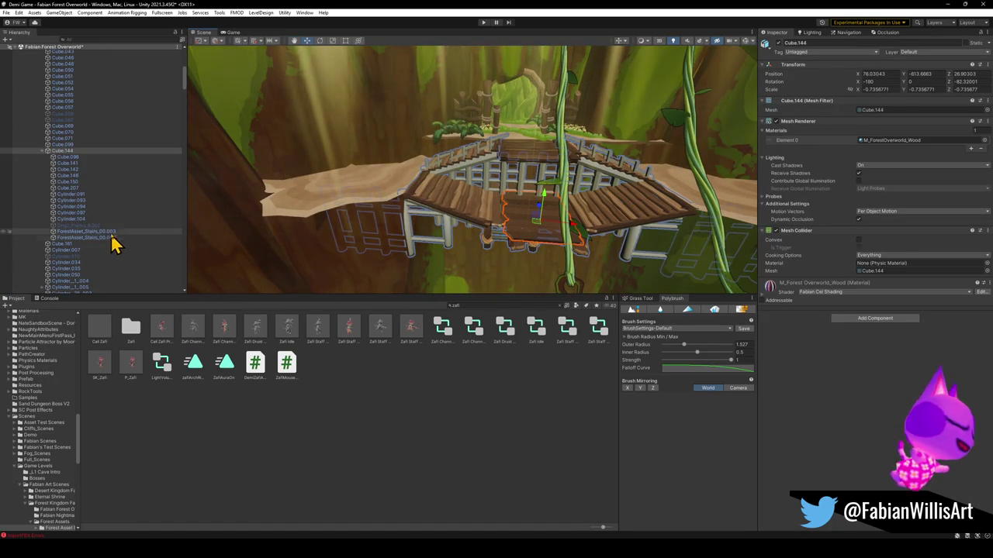
click(90, 226)
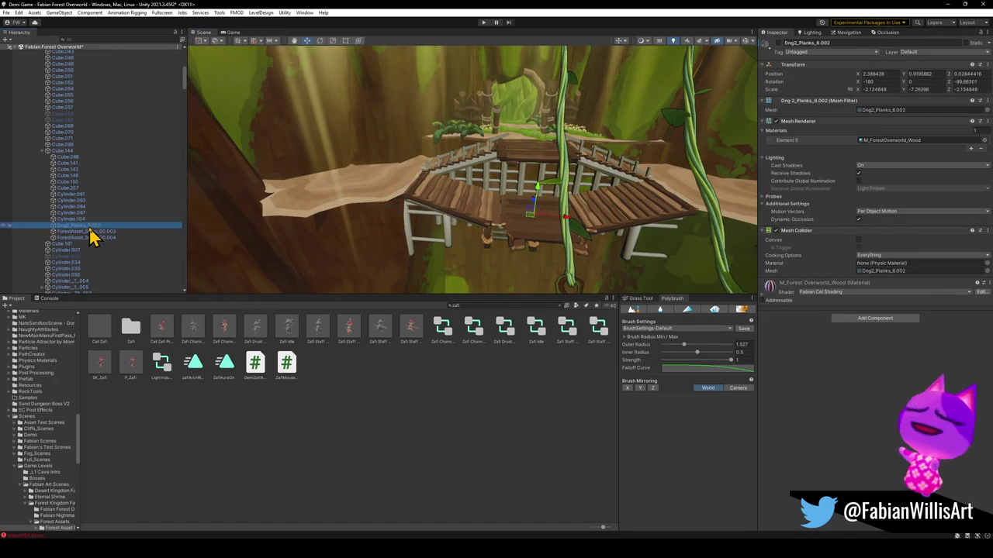
click(783, 50)
Deactivate PREFAB_Forest_TreePlatform_02 (67) using Alt+Shift+A.
click(381, 289)
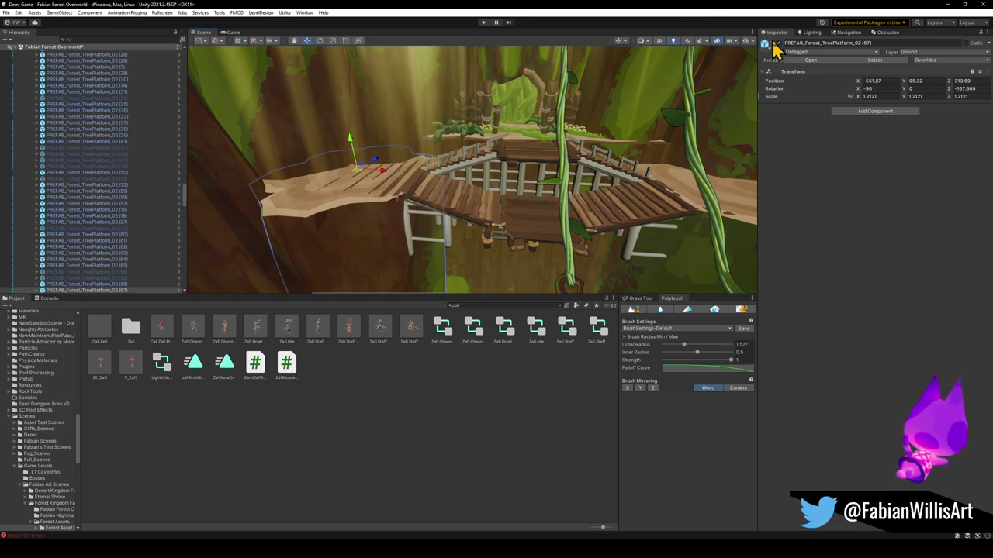
click(428, 377)
mouse_move(427, 256)
mouse_down()
mouse_move(428, 199)
mouse_move(456, 158)
mouse_move(437, 140)
mouse_move(440, 152)
mouse_up()
click(455, 154)
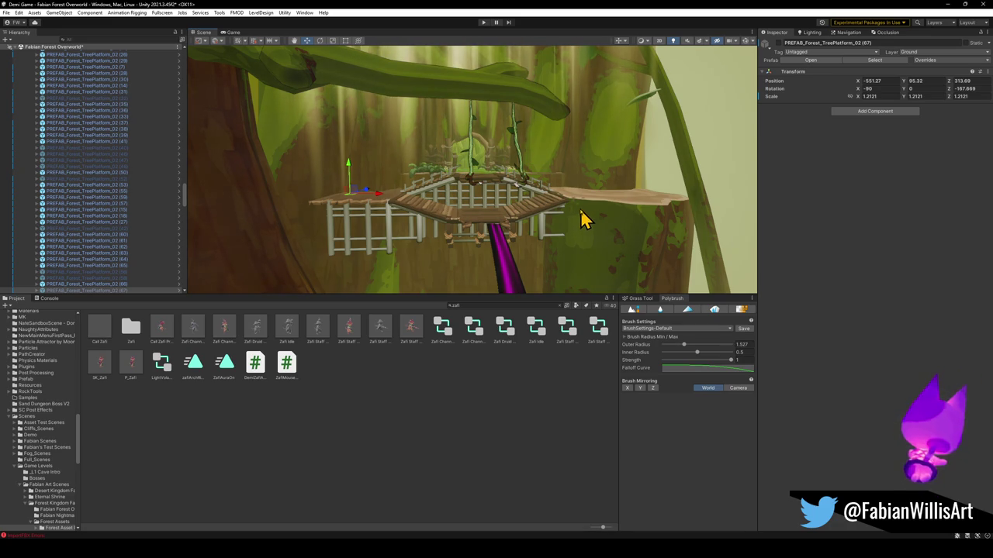
click(390, 412)
mouse_move(403, 259)
mouse_down()
mouse_move(430, 260)
mouse_move(410, 259)
mouse_move(414, 267)
mouse_up()
click(413, 267)
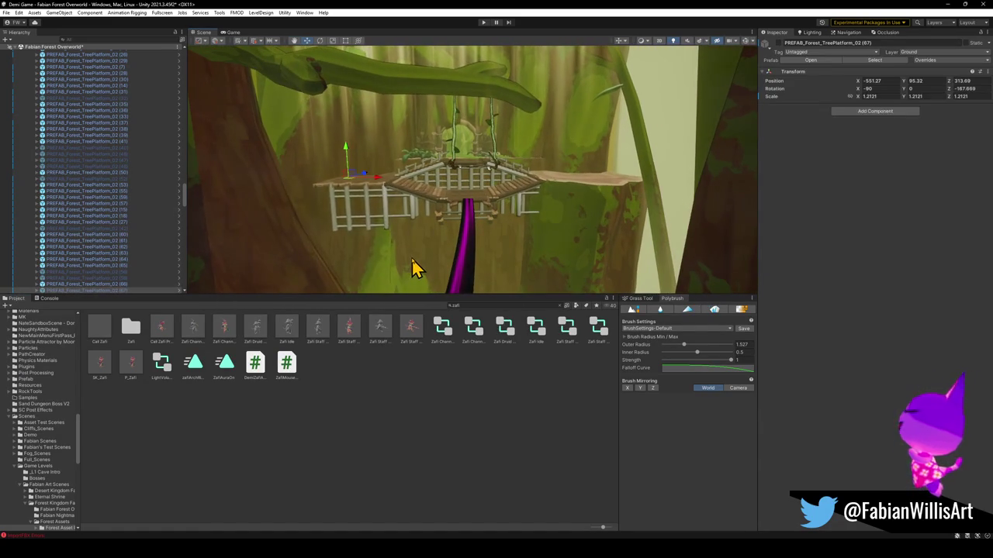
key(alt+shift+a)
click(414, 268)
click(424, 457)
Deactivate PREFAB_Forest_TreePlatform_02 (66) via its Inspector active checkbox.
mouse_move(422, 222)
mouse_down()
mouse_move(487, 223)
mouse_move(422, 222)
mouse_move(491, 206)
mouse_move(507, 219)
mouse_move(494, 233)
mouse_up()
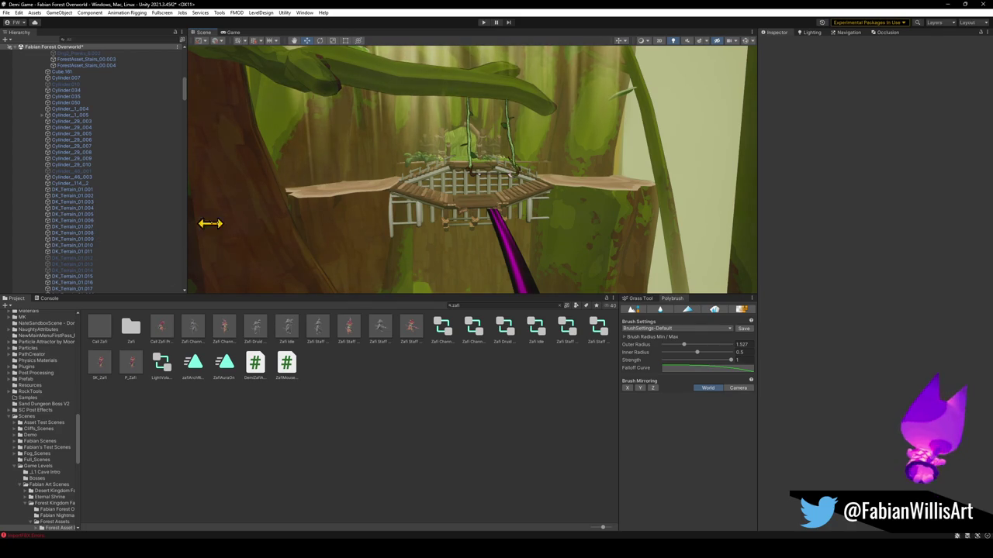
click(413, 229)
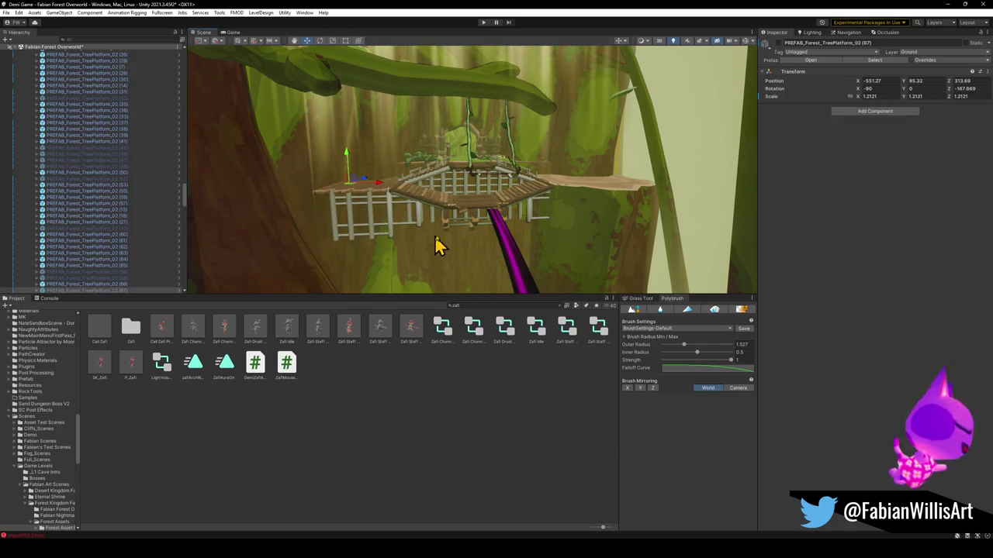
click(566, 258)
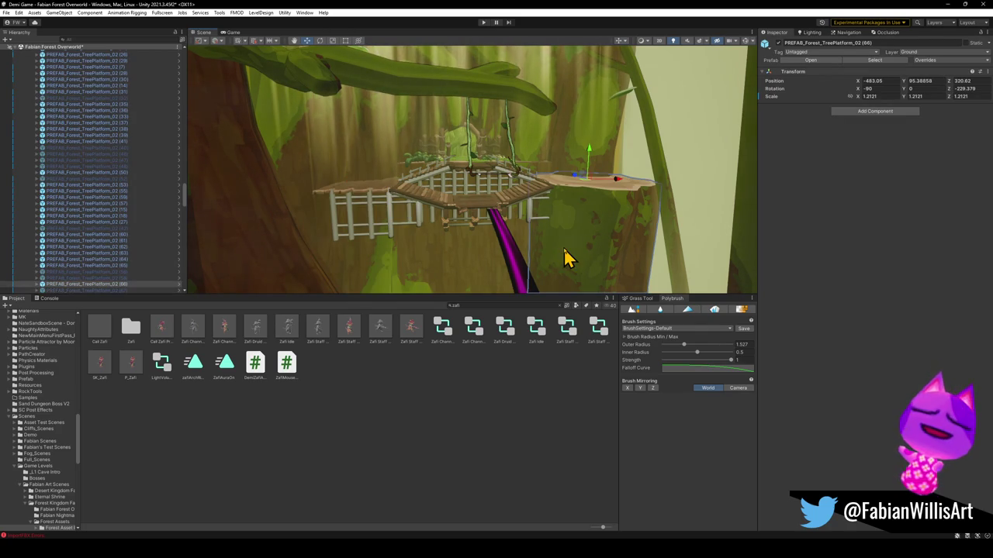
click(766, 43)
click(465, 452)
mouse_move(543, 193)
mouse_down()
mouse_move(540, 237)
mouse_move(558, 239)
mouse_move(509, 209)
mouse_move(387, 191)
mouse_move(430, 168)
mouse_move(526, 191)
mouse_move(452, 160)
mouse_move(441, 173)
mouse_move(452, 183)
mouse_move(377, 187)
mouse_up()
Select the Dng2_Planks_6.002 bridge planks and frame them with F.
click(347, 170)
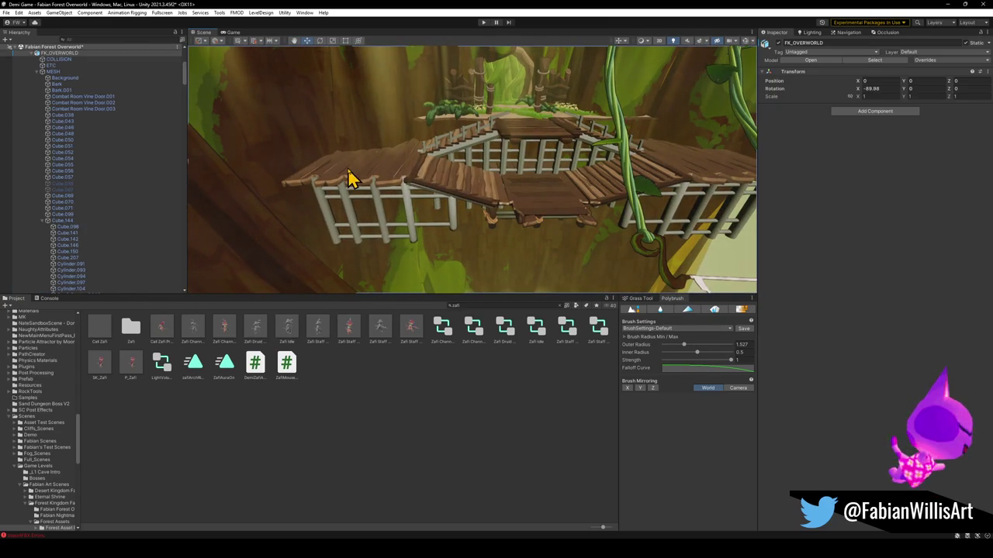
click(357, 188)
key(f)
drag(504, 225, 492, 202)
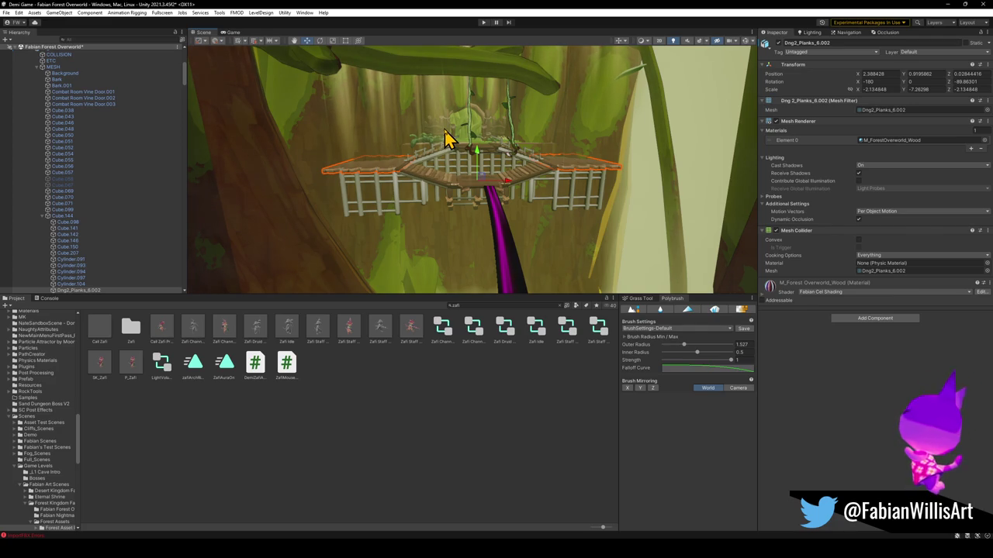
mouse_move(536, 195)
mouse_down()
mouse_move(524, 203)
mouse_move(553, 206)
mouse_up()
Reselect the planks and check their alignment with the platform from several orbit angles.
click(554, 206)
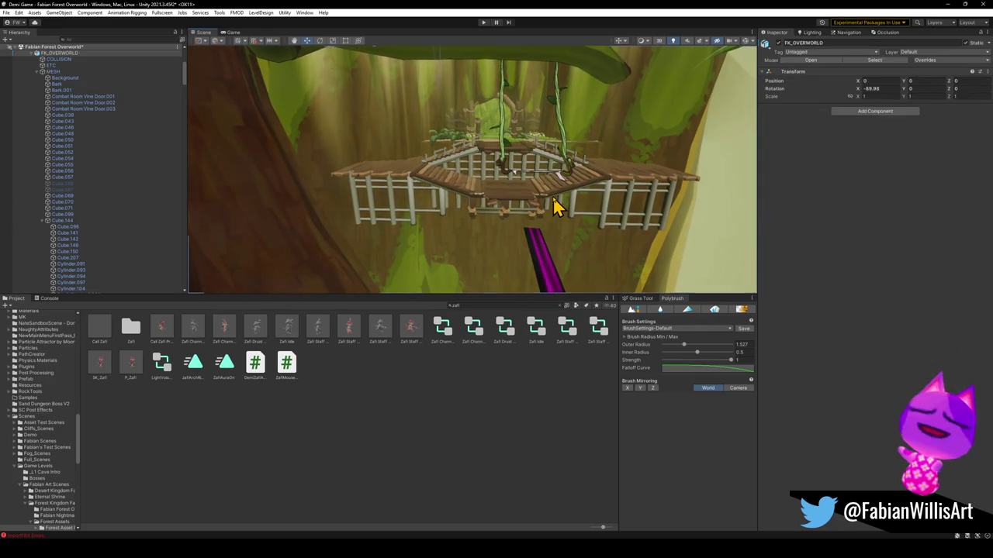
click(554, 206)
click(554, 206)
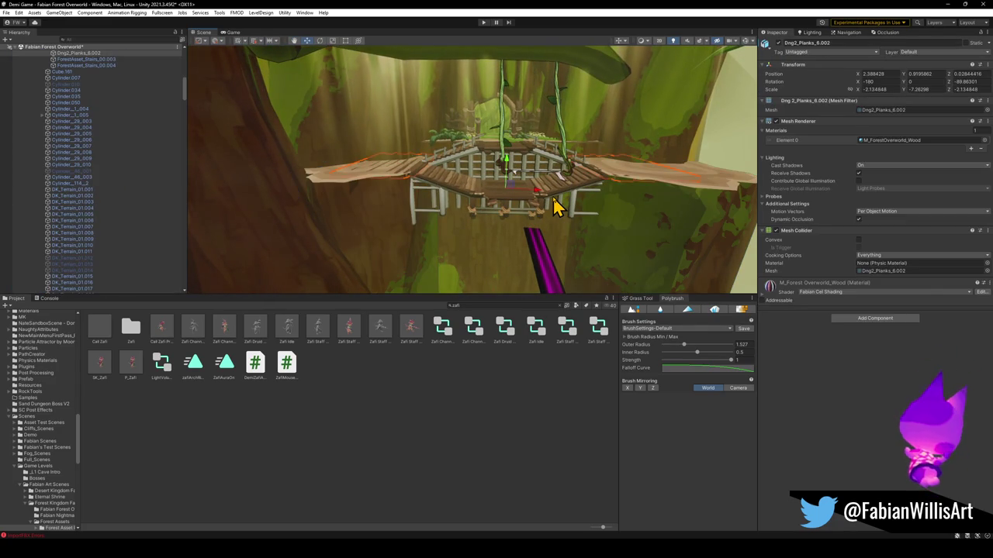
mouse_move(549, 200)
mouse_down()
mouse_move(525, 186)
mouse_move(536, 194)
mouse_up()
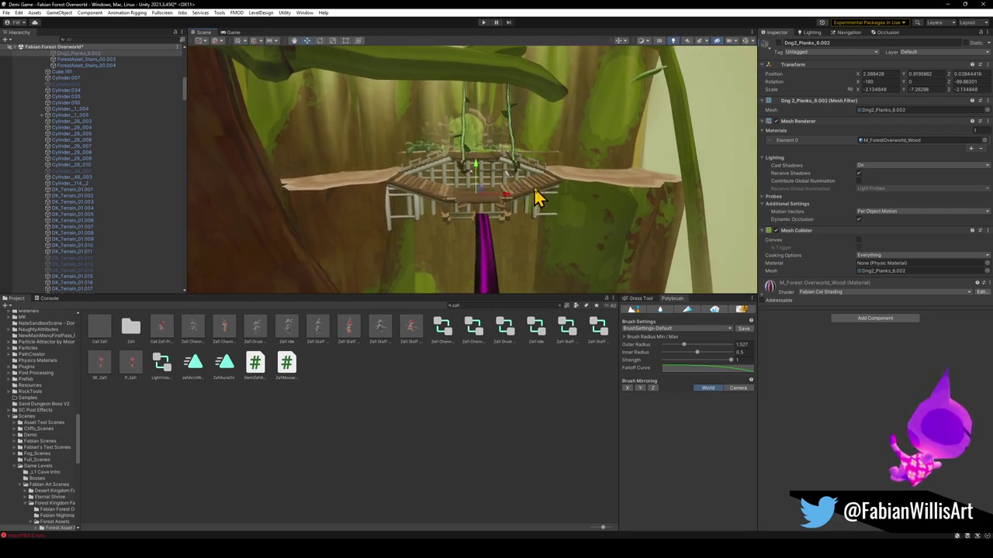
click(410, 440)
mouse_move(466, 221)
mouse_down()
mouse_move(439, 224)
mouse_move(630, 206)
mouse_up()
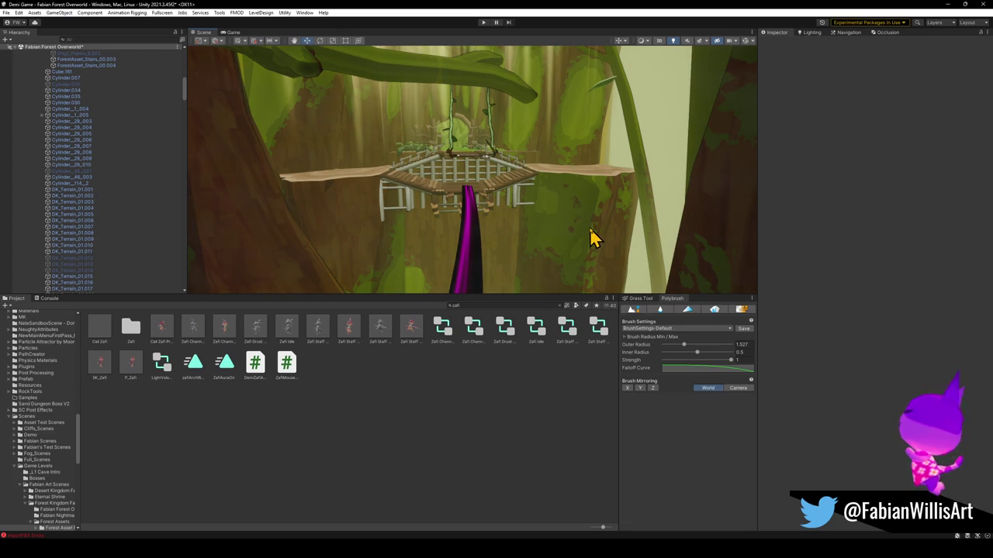
click(512, 263)
drag(496, 238, 492, 267)
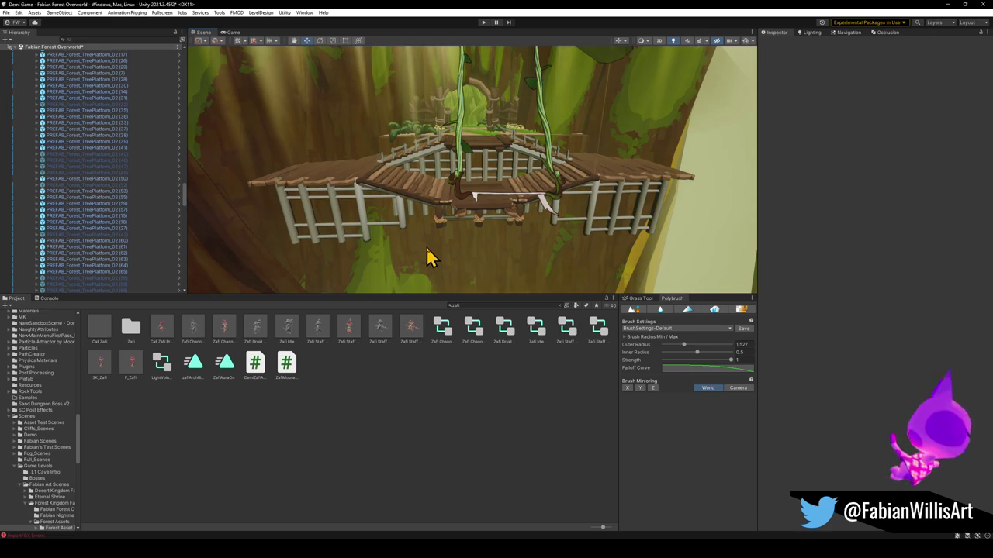
click(428, 248)
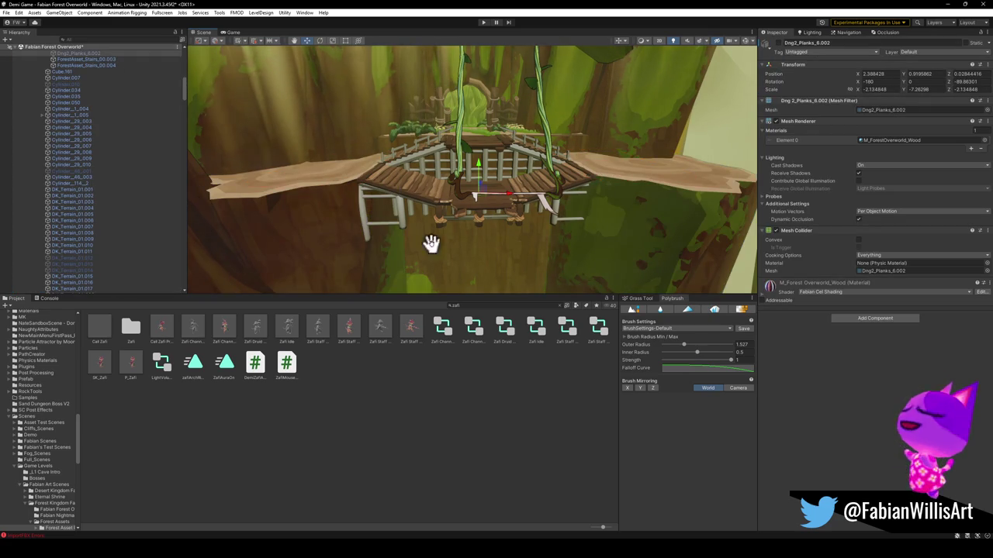